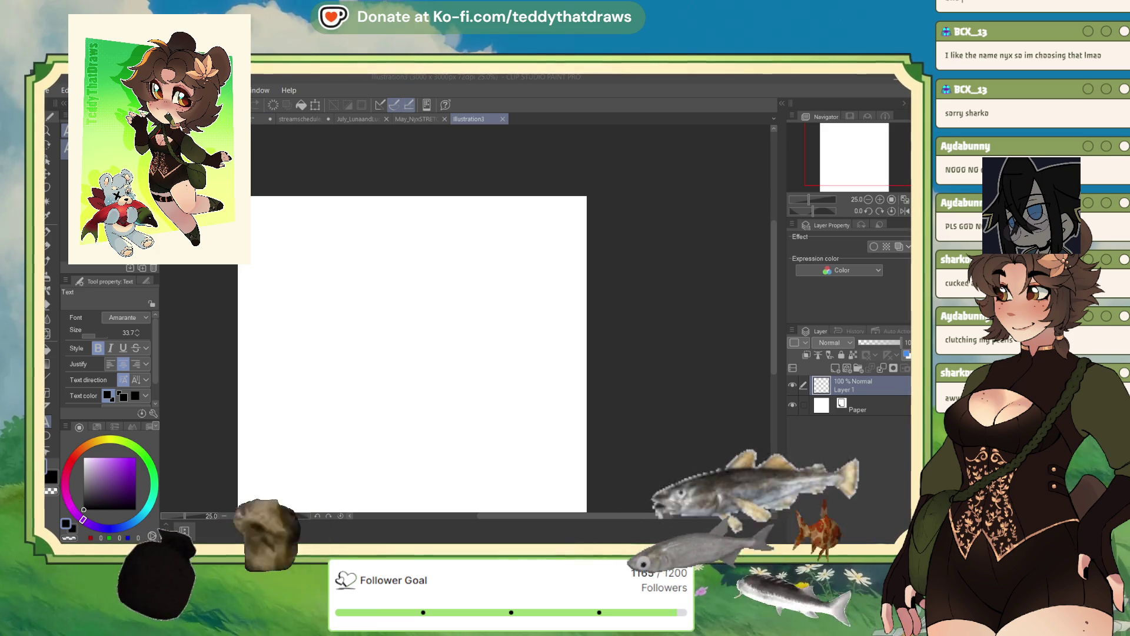
- Close Illustration3, May_NyxSTRETCH_Finished.png and the July image, keeping only streamschedule_wip open
{"action": "left_click", "coordinate": [499, 118]}
{"action": "left_click", "coordinate": [502, 119]}
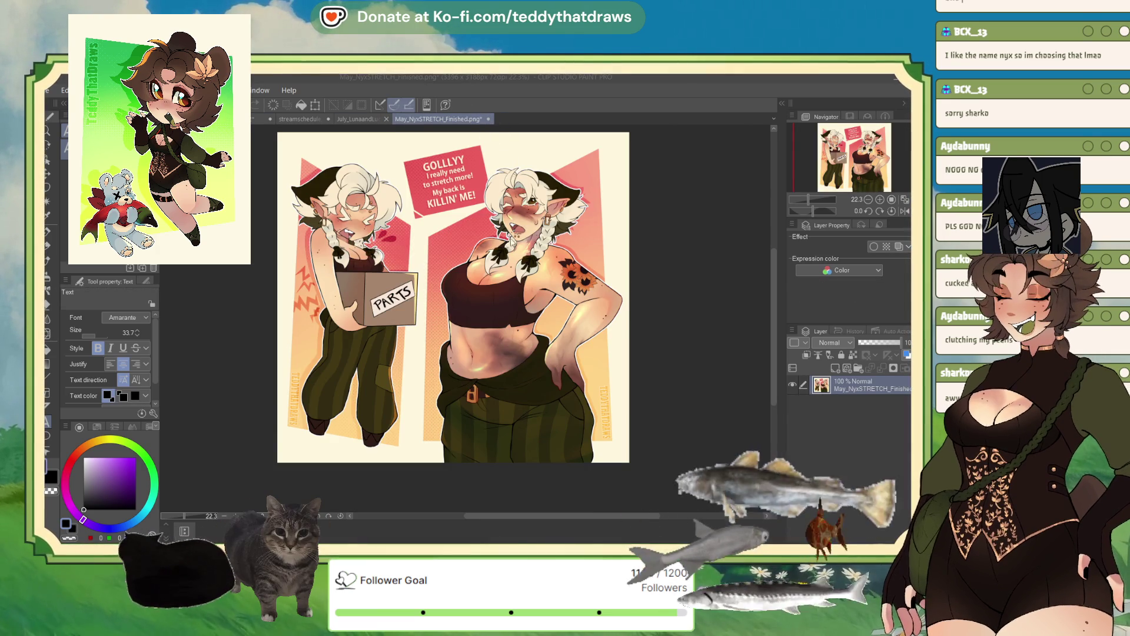
{"action": "left_click", "coordinate": [489, 119]}
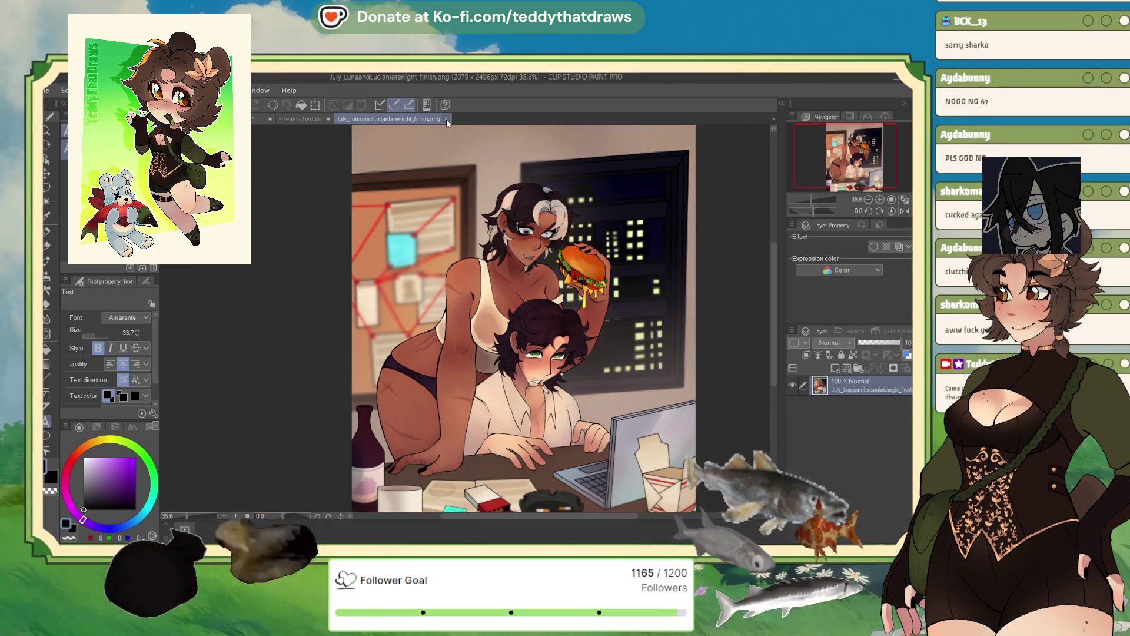
{"action": "left_click", "coordinate": [446, 119]}
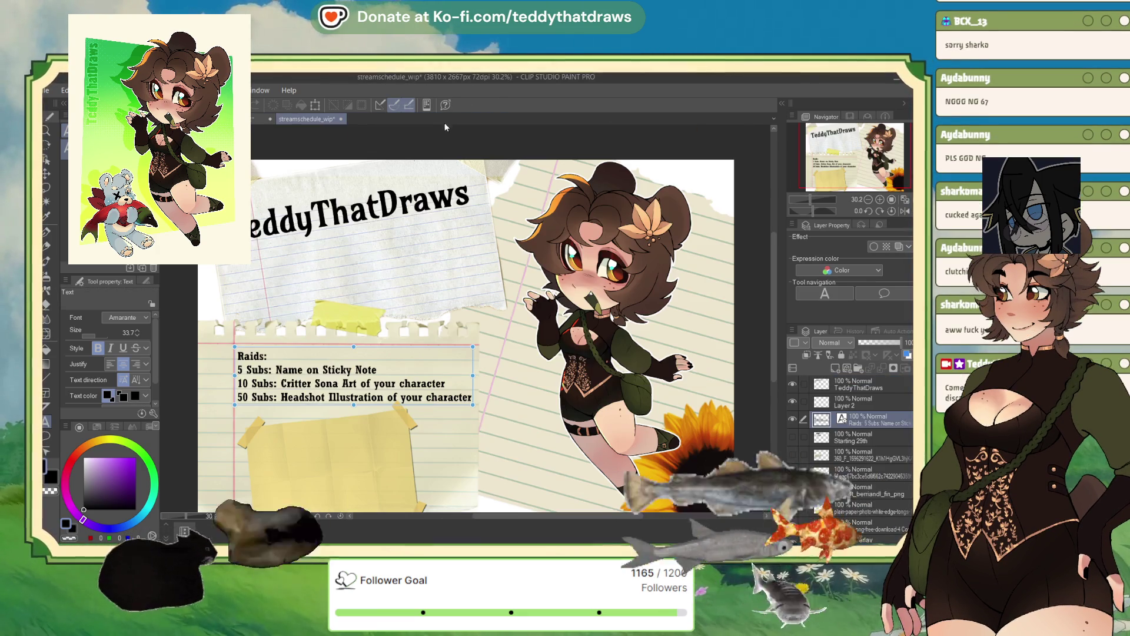
{"action": "left_click", "coordinate": [290, 358]}
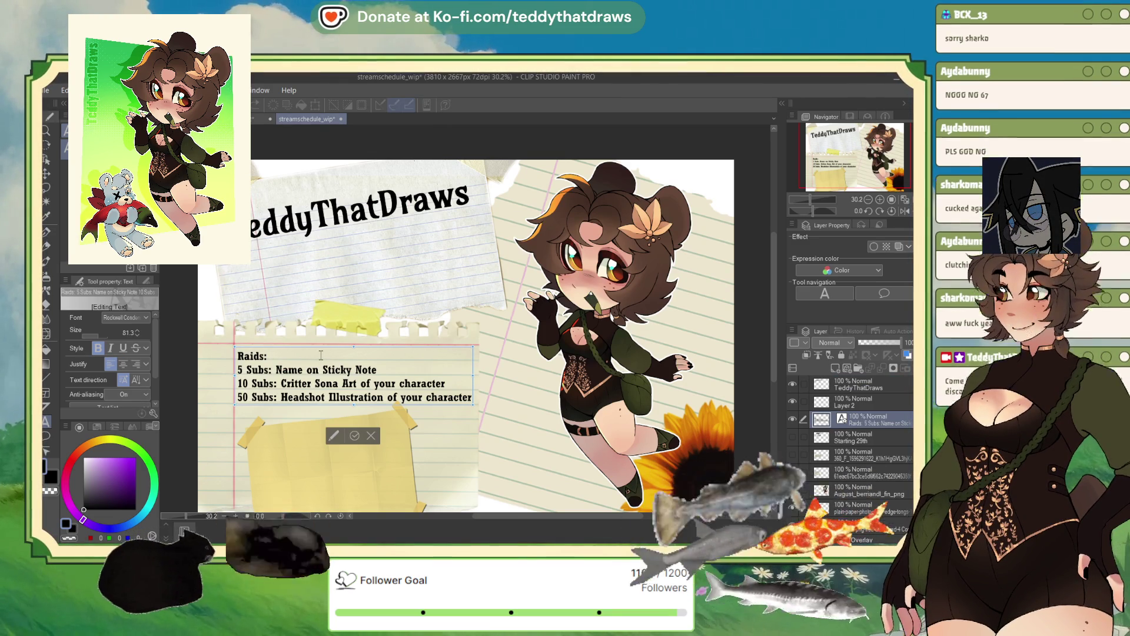
- Type 'Get Drawn as a Fish' after 'Raids:', then erase that line's text
{"action": "type", "text": "Get Draw"}
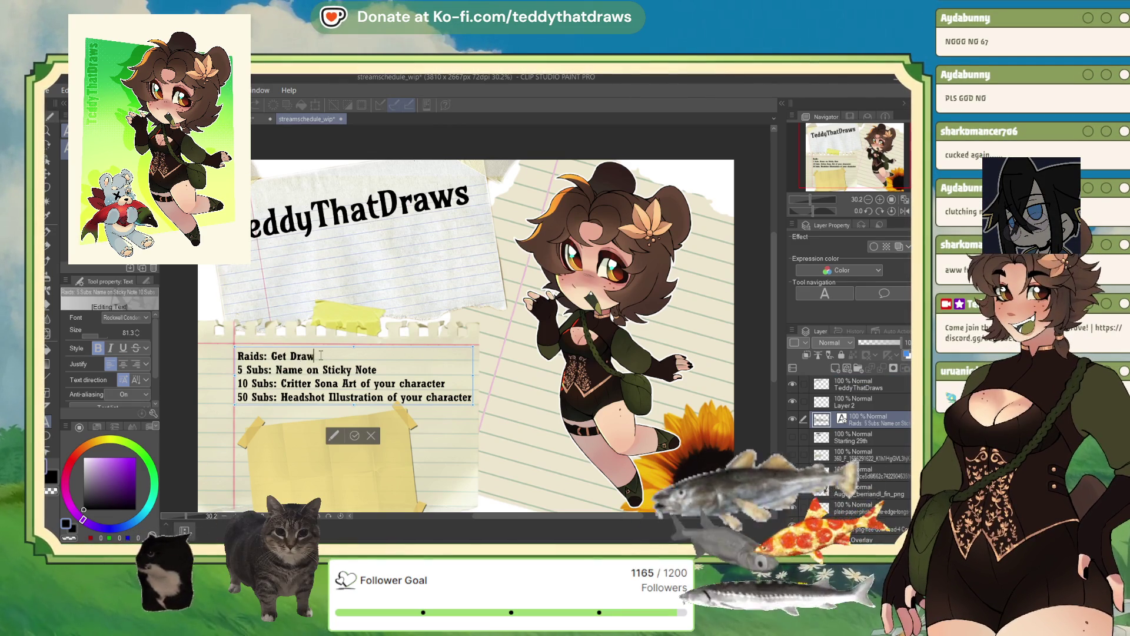
{"action": "type", "text": "n as a Fish"}
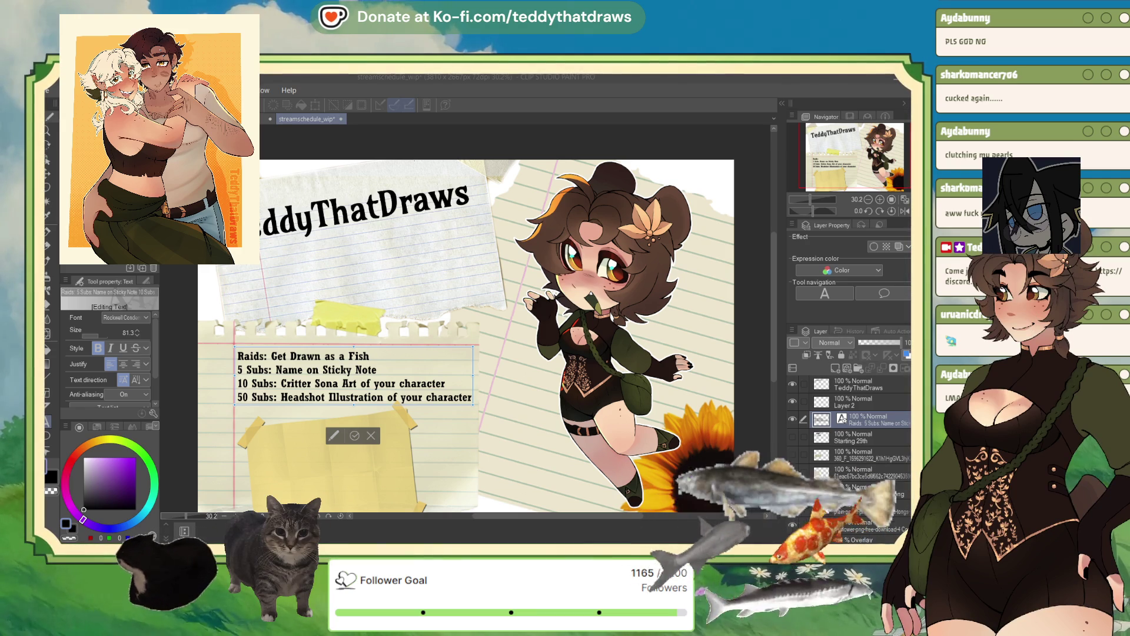
{"action": "key", "text": "Delete"}
- Remove the Raids line and turn '5 Subs' into '$5', clearing its old reward text
{"action": "key", "text": "BackSpace"}
{"action": "key", "text": "BackSpace"}
{"action": "key", "text": "BackSpace"}
{"action": "key", "text": "BackSpace"}
{"action": "key", "text": "BackSpace"}
{"action": "key", "text": "BackSpace"}
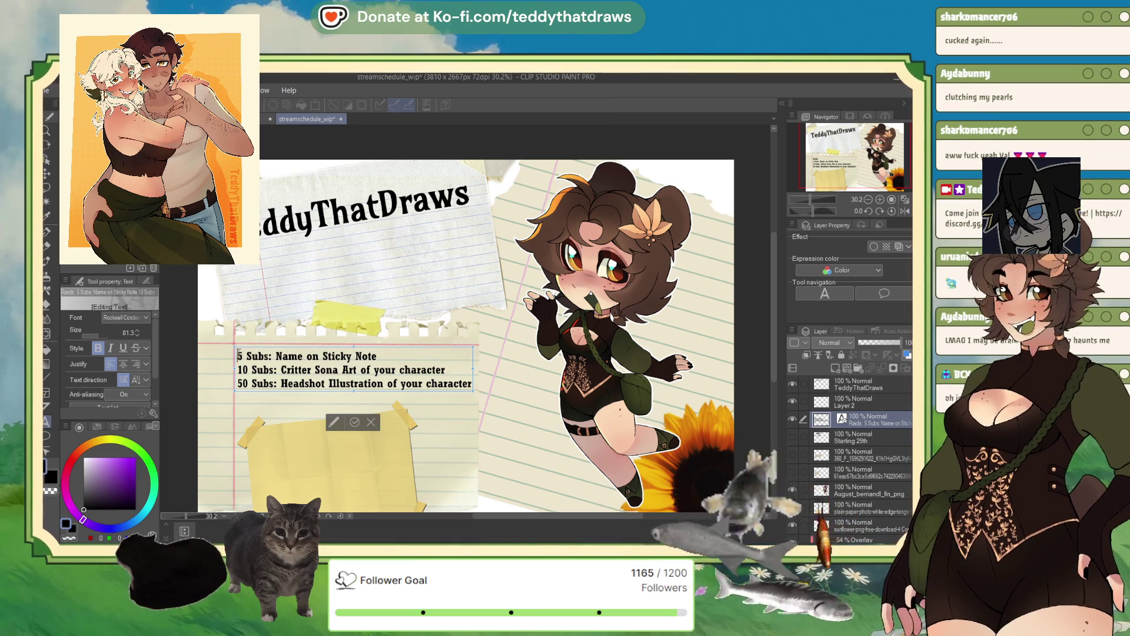
{"action": "type", "text": "$"}
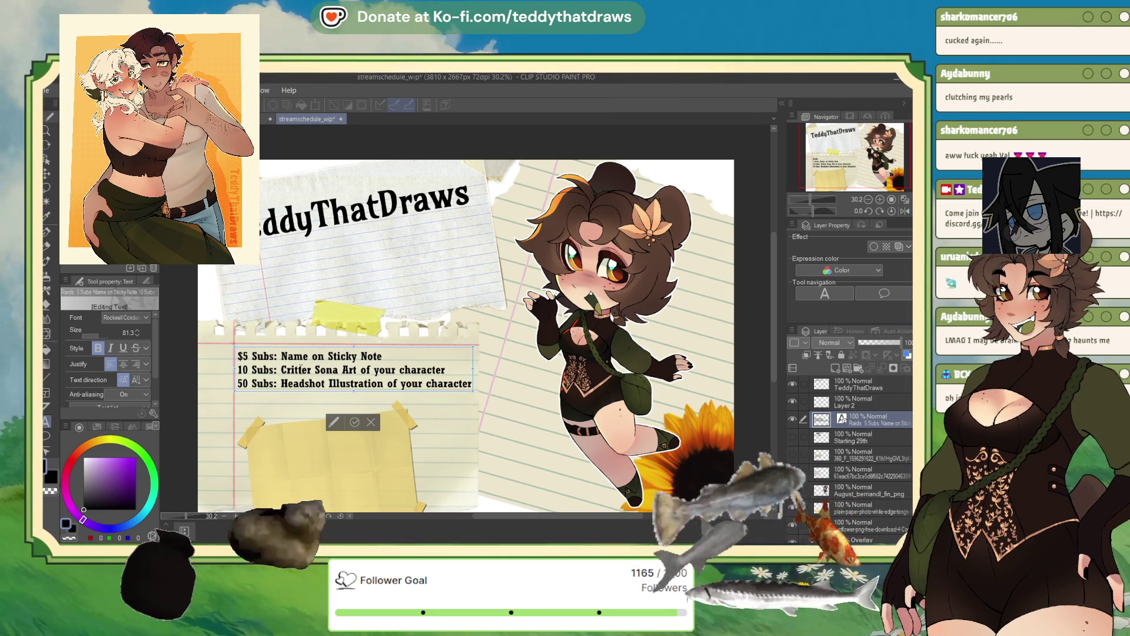
{"action": "left_click", "coordinate": [273, 355]}
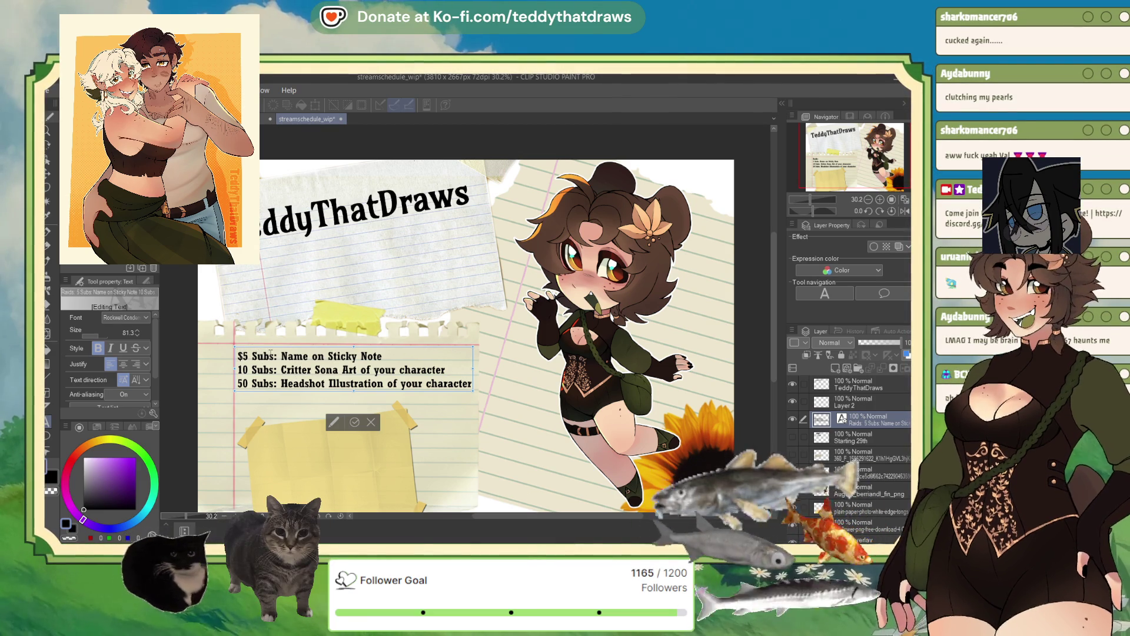
{"action": "key", "text": "BackSpace"}
{"action": "key", "text": "BackSpace"}
{"action": "key", "text": "BackSpace"}
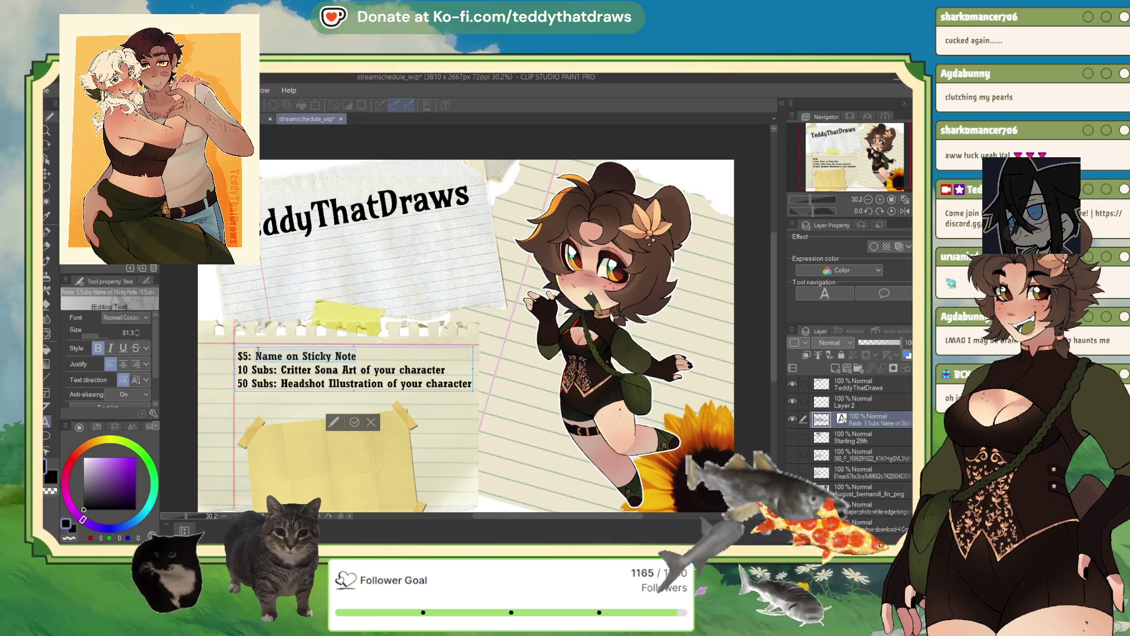
{"action": "key", "text": "shift+End"}
{"action": "key", "text": "BackSpace"}
- Write 'Name on Avatar' as the $5 reward and select the word Avatar
{"action": "type", "text": "N"}
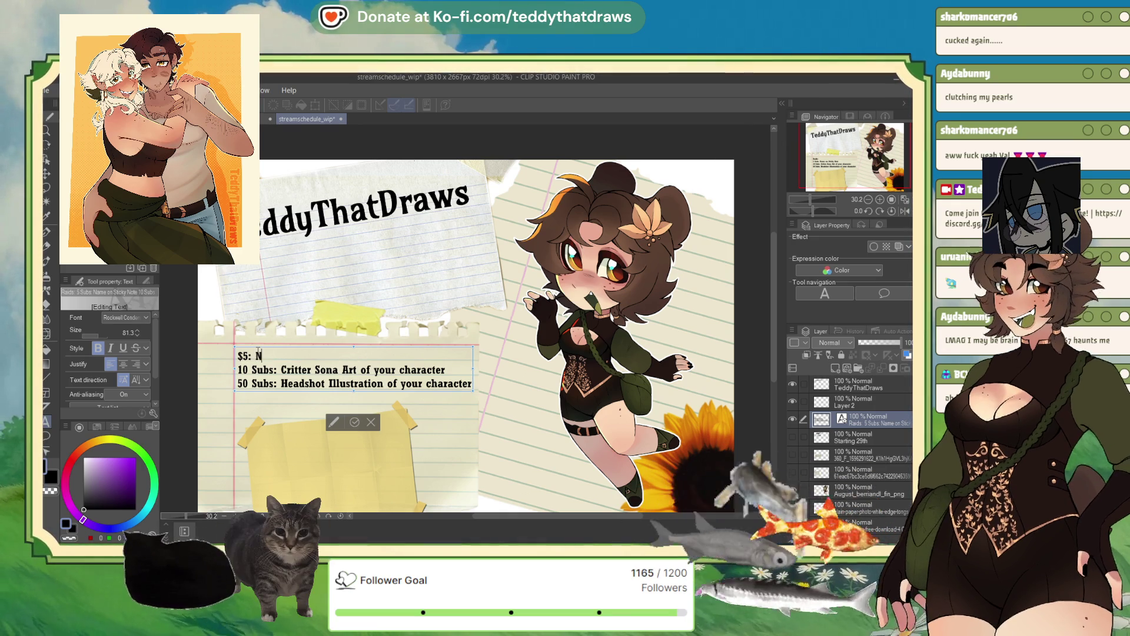
{"action": "type", "text": "ame on"}
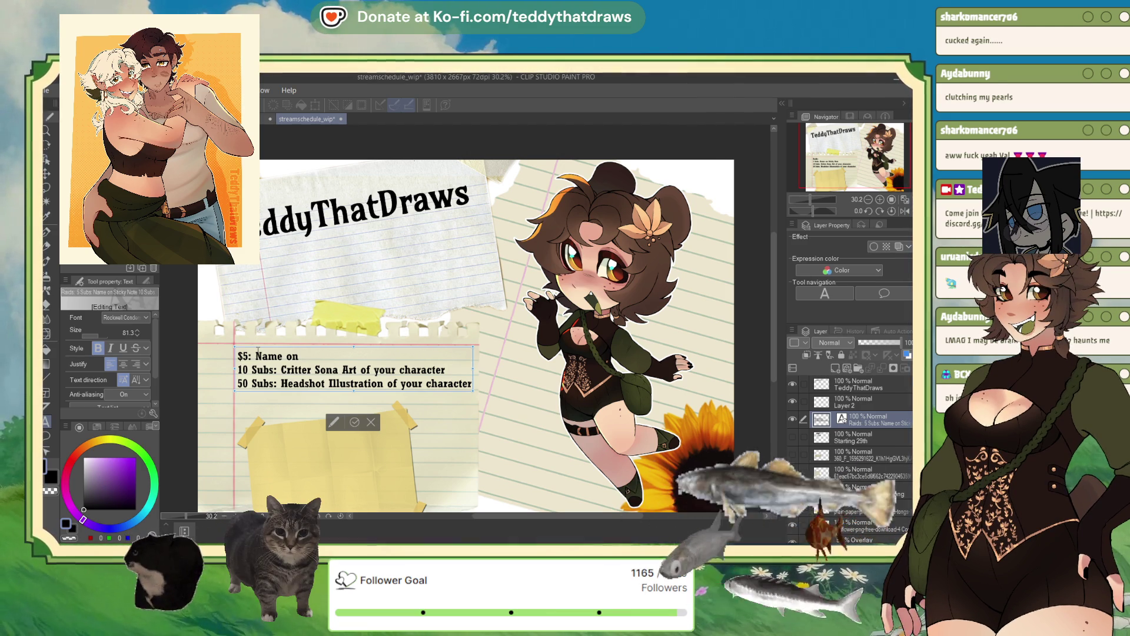
{"action": "type", "text": "the screen"}
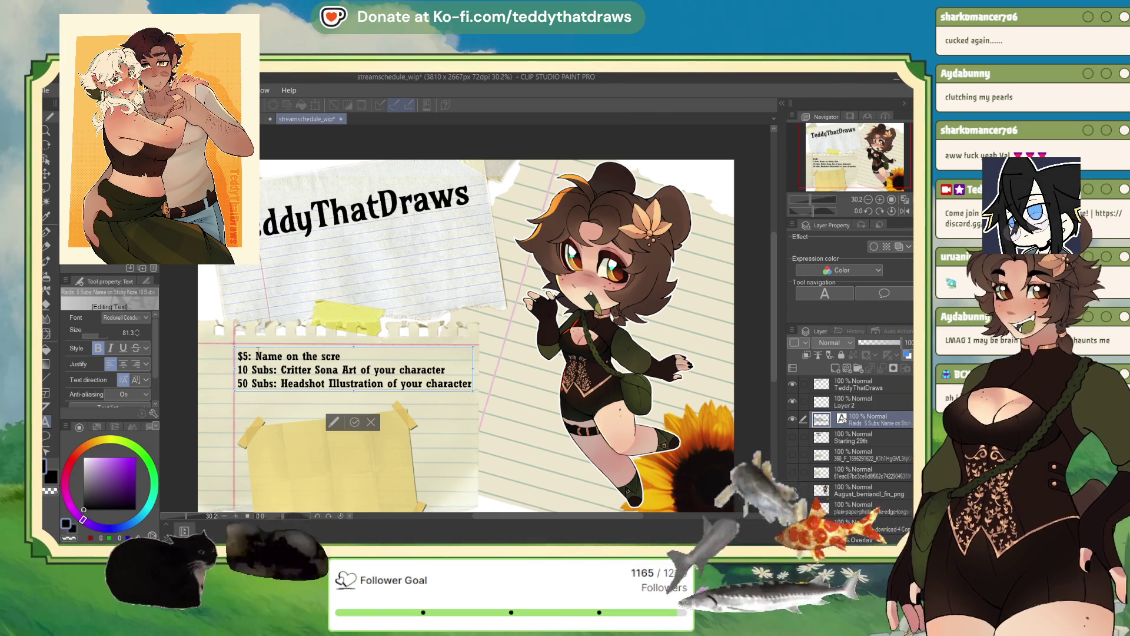
{"action": "key", "text": "BackSpace"}
{"action": "key", "text": "BackSpace"}
{"action": "key", "text": "BackSpace"}
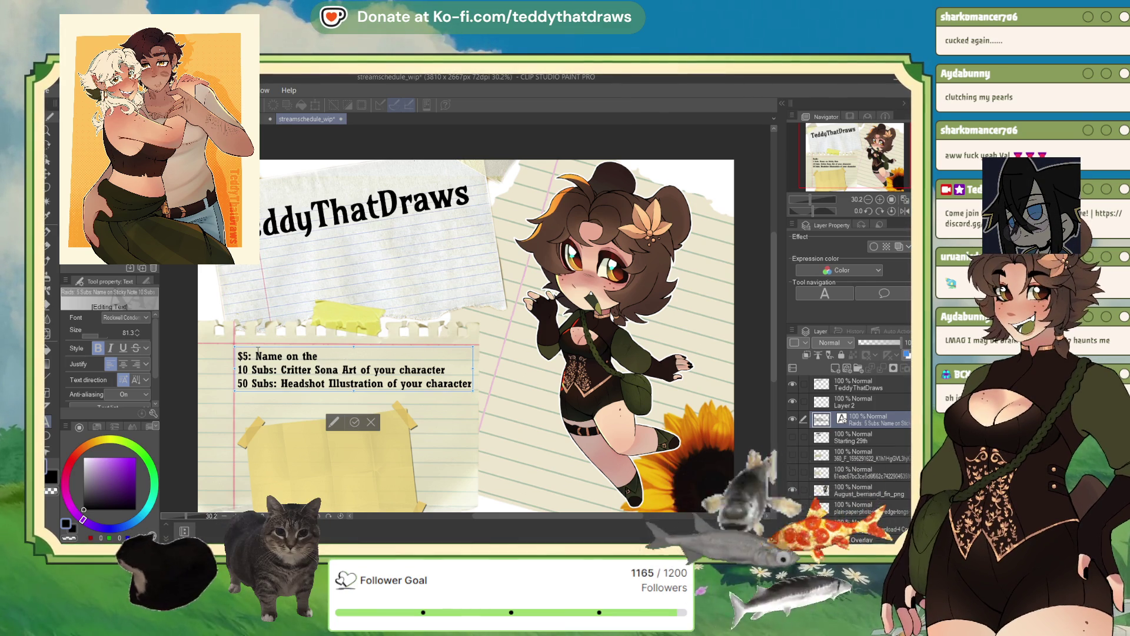
{"action": "type", "text": "Avatar"}
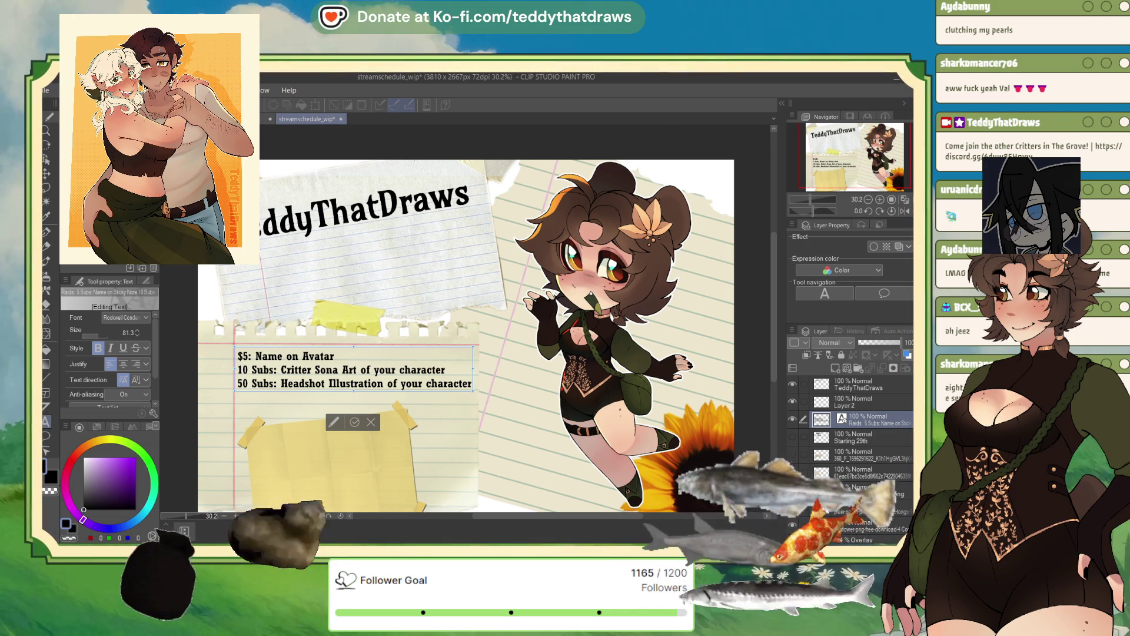
{"action": "left_click_drag", "start_coordinate": [335, 356], "coordinate": [301, 357]}
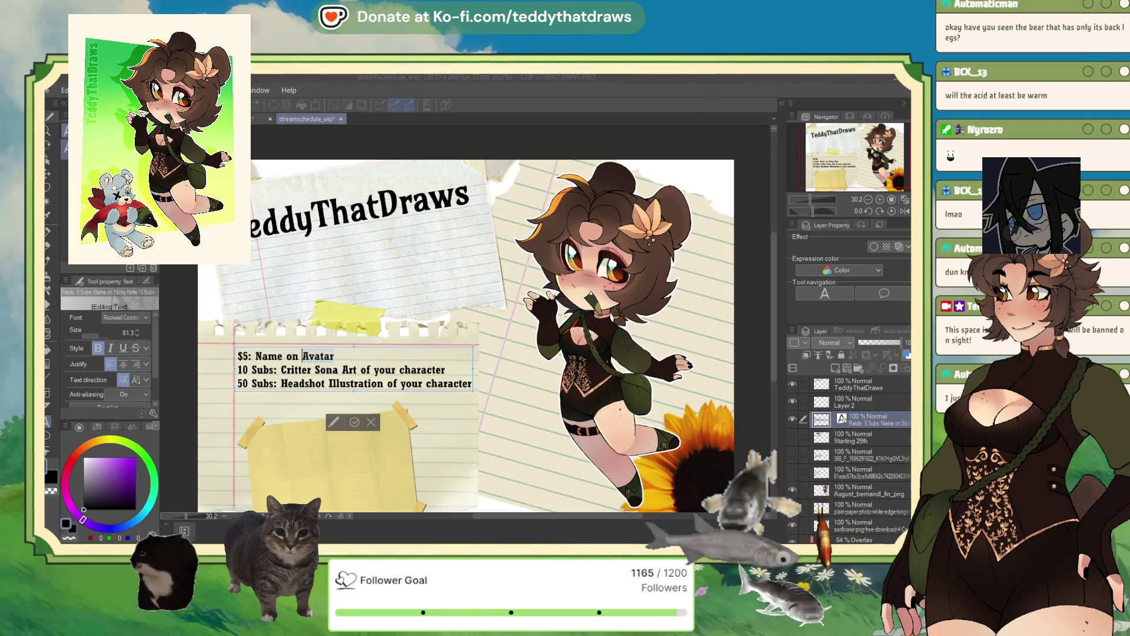
{"action": "left_click", "coordinate": [336, 363]}
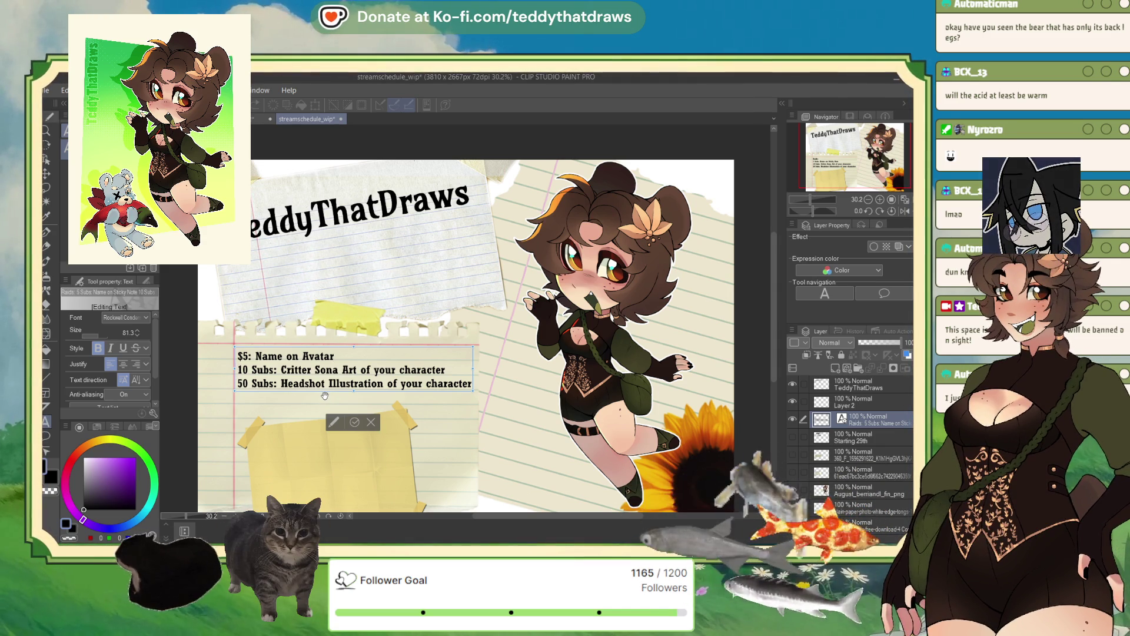
- Change the second line to '$10', deleting ' Subs: Critter Sona Art of your character'
{"action": "type", "text": "$"}
{"action": "key", "text": "End"}
{"action": "left_click", "coordinate": [286, 369], "text": "shift"}
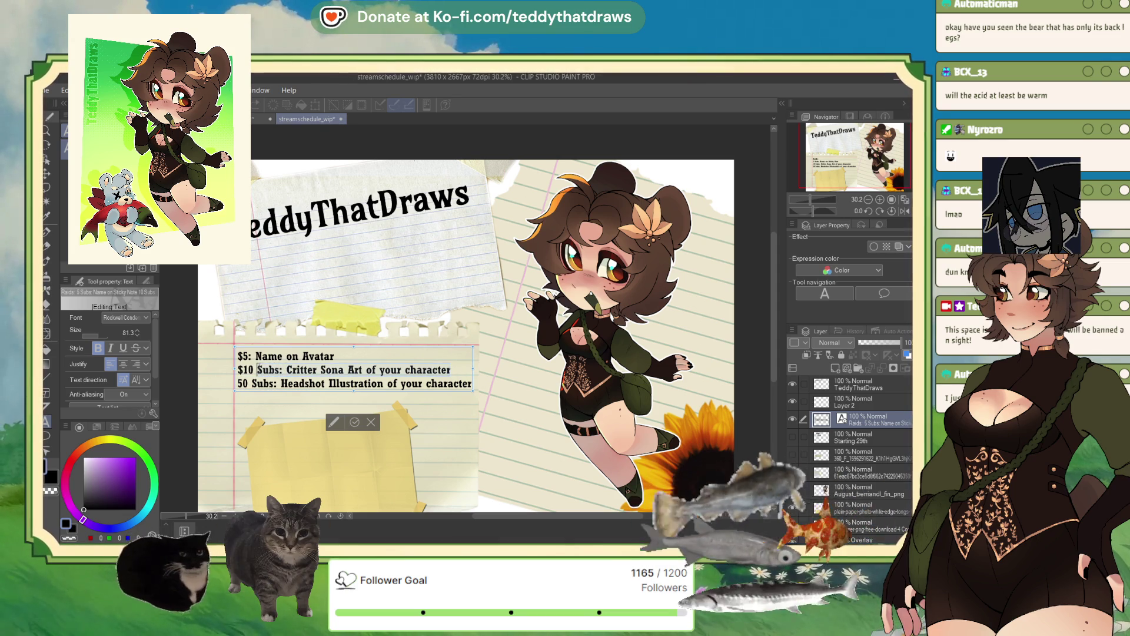
{"action": "left_click", "coordinate": [259, 365], "text": "shift"}
{"action": "key", "text": "BackSpace"}
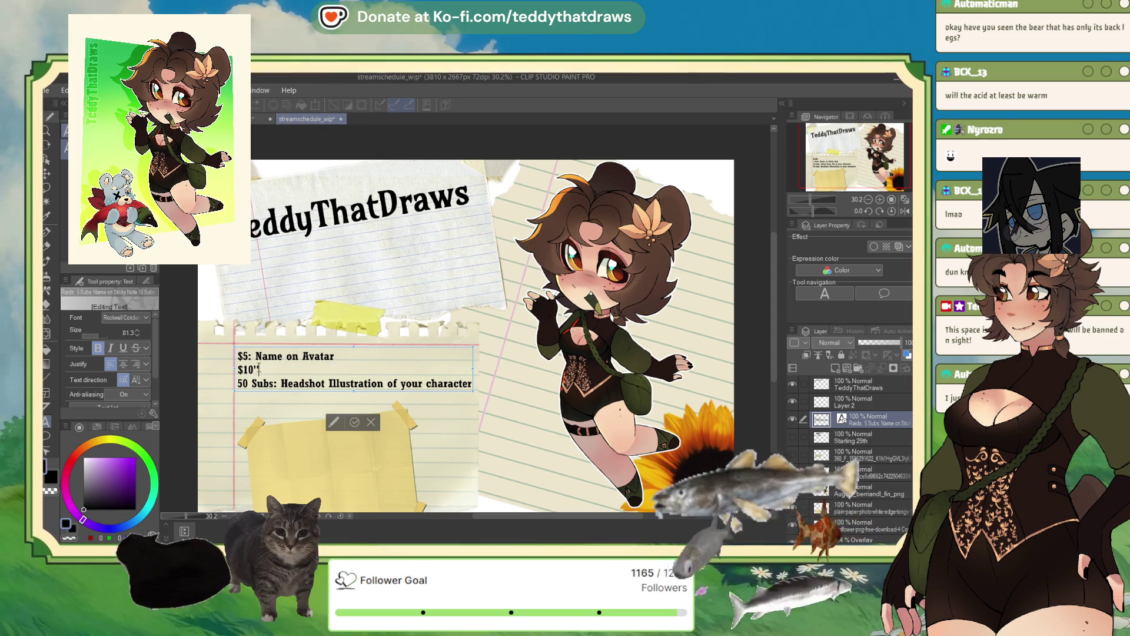
- Retype rewards: $5 thank-you board name, $10 'Eat a Sour Candy - 10 Squats', $25 'Name on the Avatar'
{"action": "type", "text": ": Eat a Sour Candy - 10 Squats"}
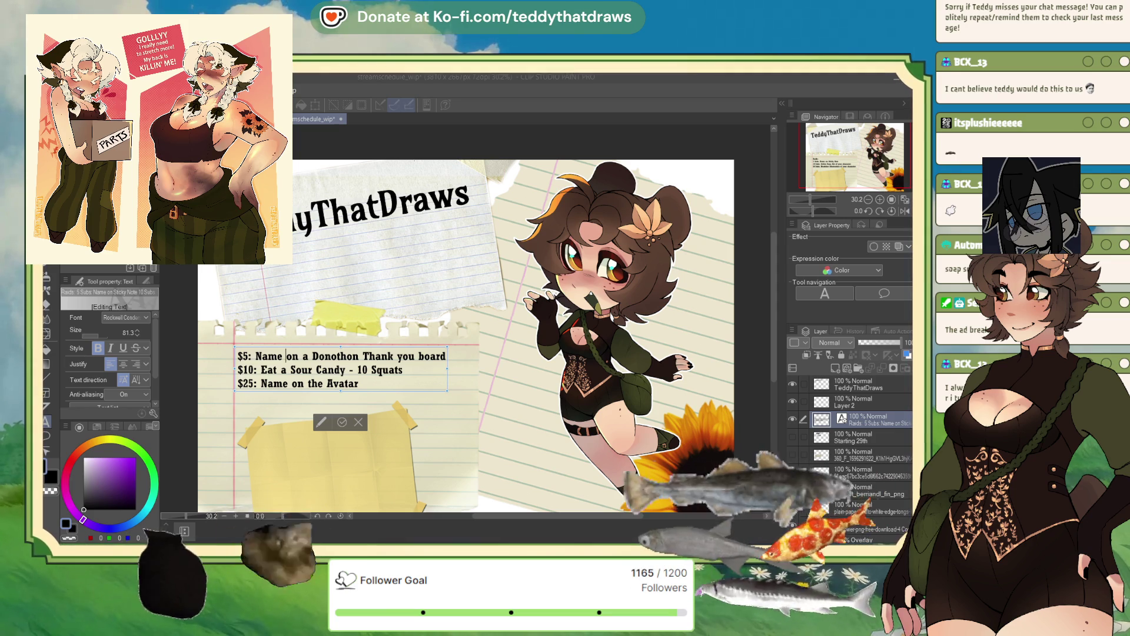
{"action": "scroll", "coordinate": [465, 335], "scroll_direction": "up", "scroll_amount": 2}
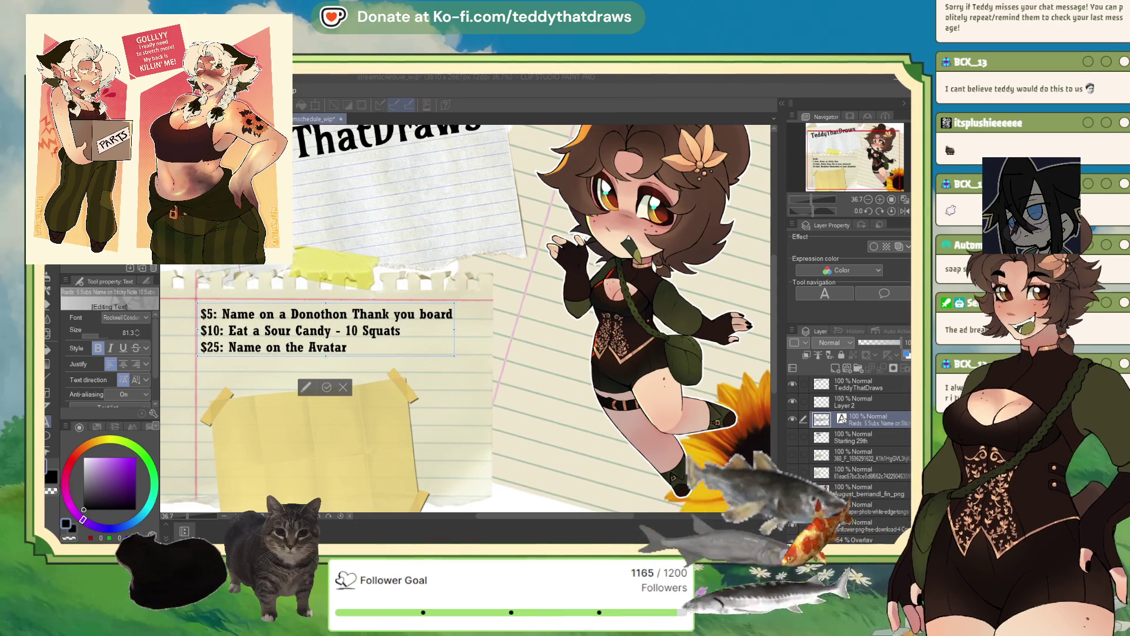
- Replace the lowercase b in 'board' with a capital B on the $5 line
{"action": "left_click", "coordinate": [426, 313]}
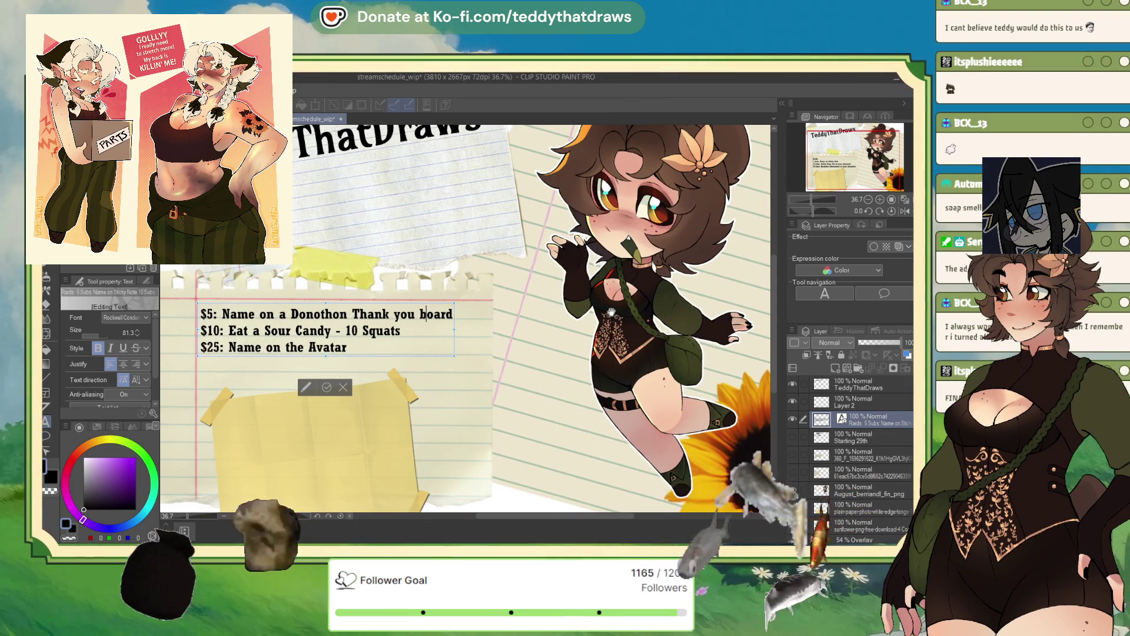
{"action": "key", "text": "BackSpace"}
{"action": "type", "text": "B"}
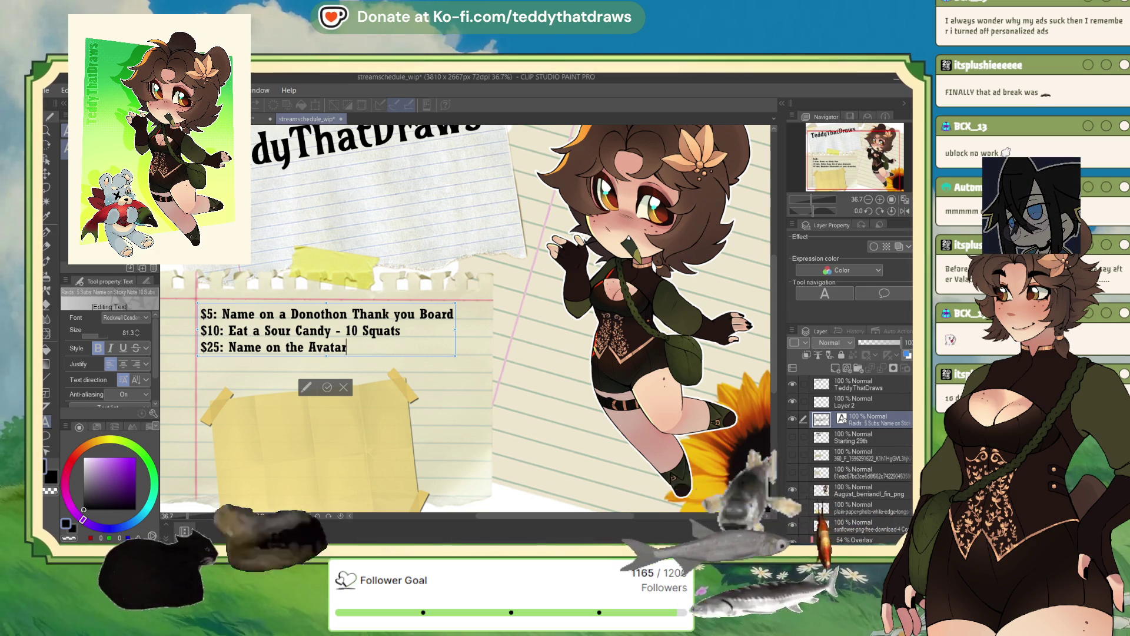
{"action": "scroll", "coordinate": [321, 351], "scroll_direction": "down", "scroll_amount": 2}
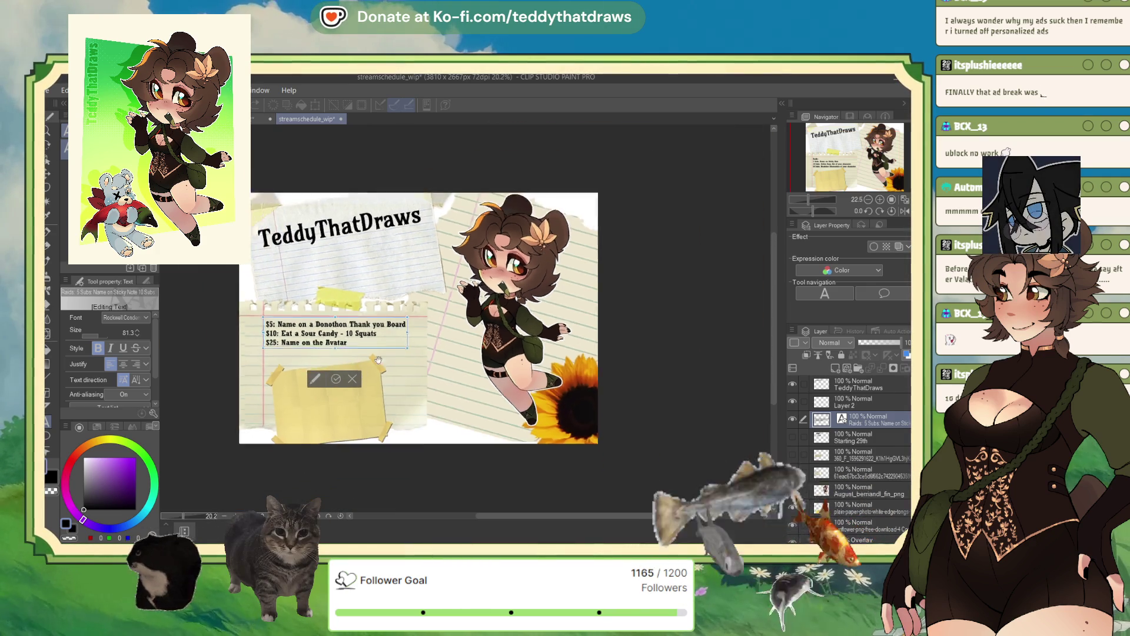
- Drag the reward list up onto the torn paper beneath the TeddyThatDraws title
{"action": "mouse_move", "coordinate": [409, 314]}
{"action": "left_mouse_down"}
{"action": "mouse_move", "coordinate": [424, 285]}
{"action": "mouse_move", "coordinate": [424, 229]}
{"action": "left_mouse_up"}
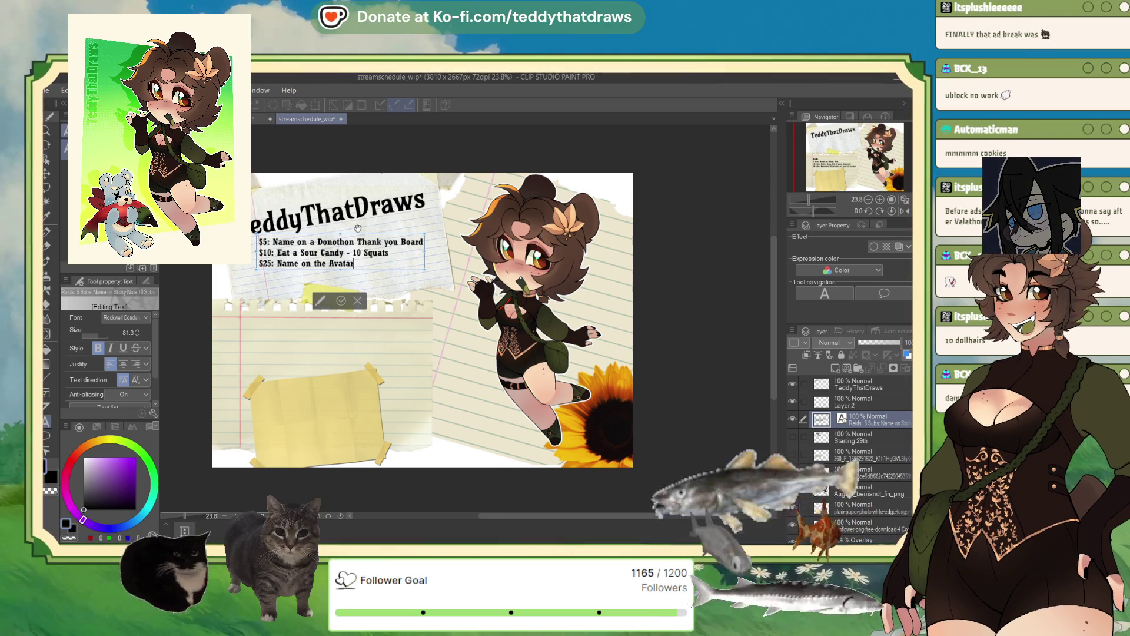
{"action": "scroll", "coordinate": [381, 225], "scroll_direction": "up", "scroll_amount": 1}
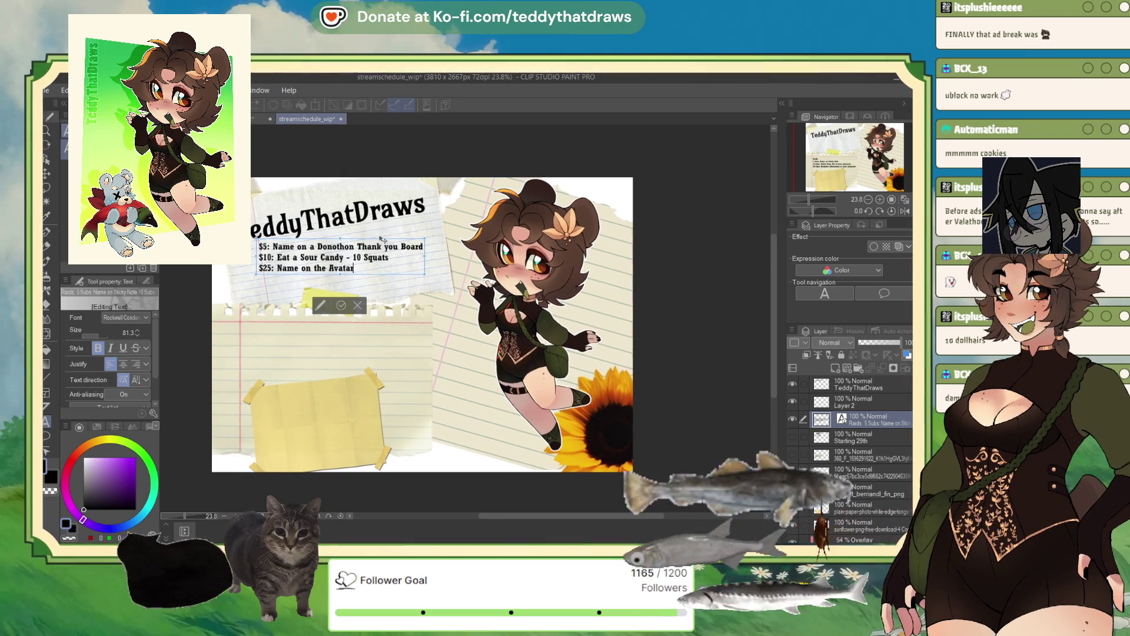
- Rasterize the reward text by merging a new empty layer down onto it with Ctrl+E
{"action": "scroll", "coordinate": [338, 199], "scroll_direction": "up", "scroll_amount": 3}
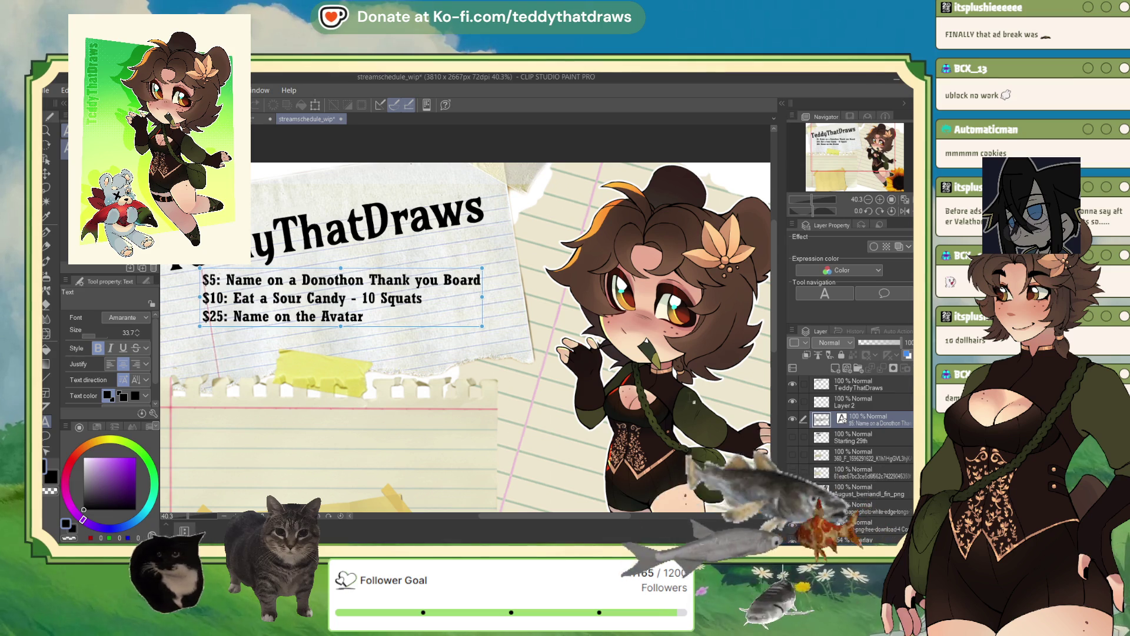
{"action": "key", "text": "m"}
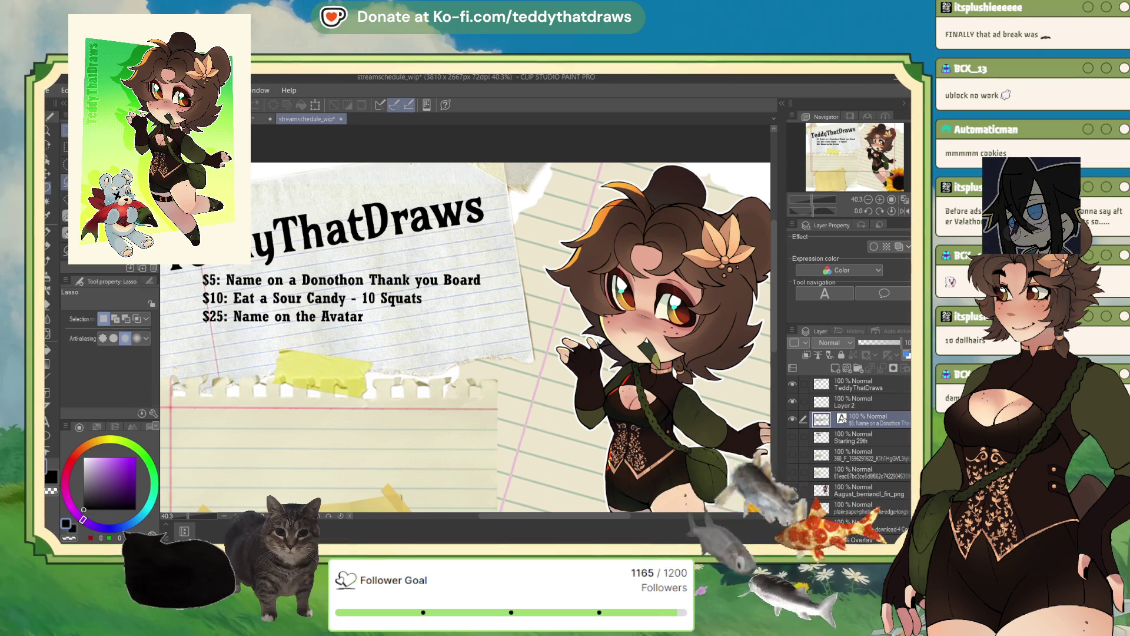
{"action": "key", "text": "k"}
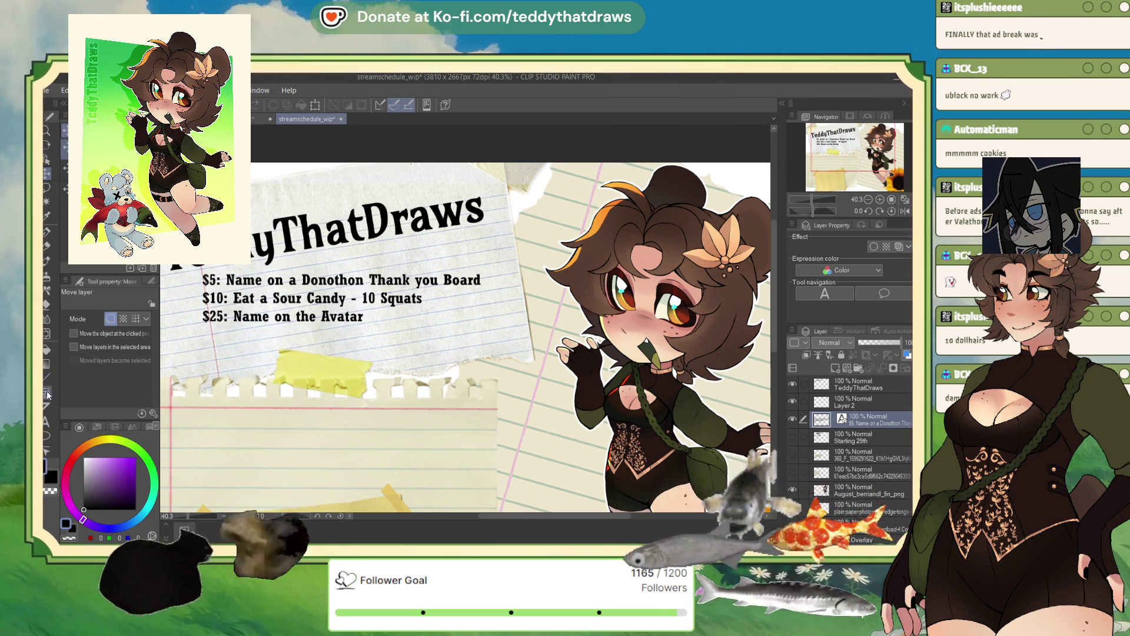
{"action": "key", "text": "m"}
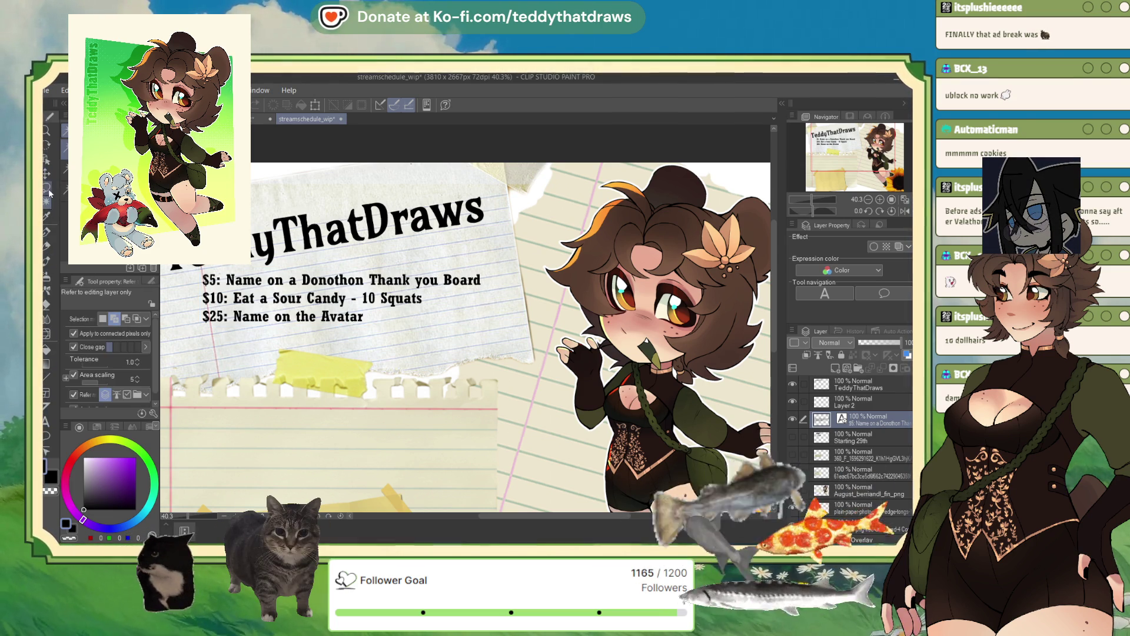
{"action": "mouse_move", "coordinate": [200, 268]}
{"action": "left_mouse_down"}
{"action": "mouse_move", "coordinate": [531, 351]}
{"action": "mouse_move", "coordinate": [328, 187]}
{"action": "left_mouse_up"}
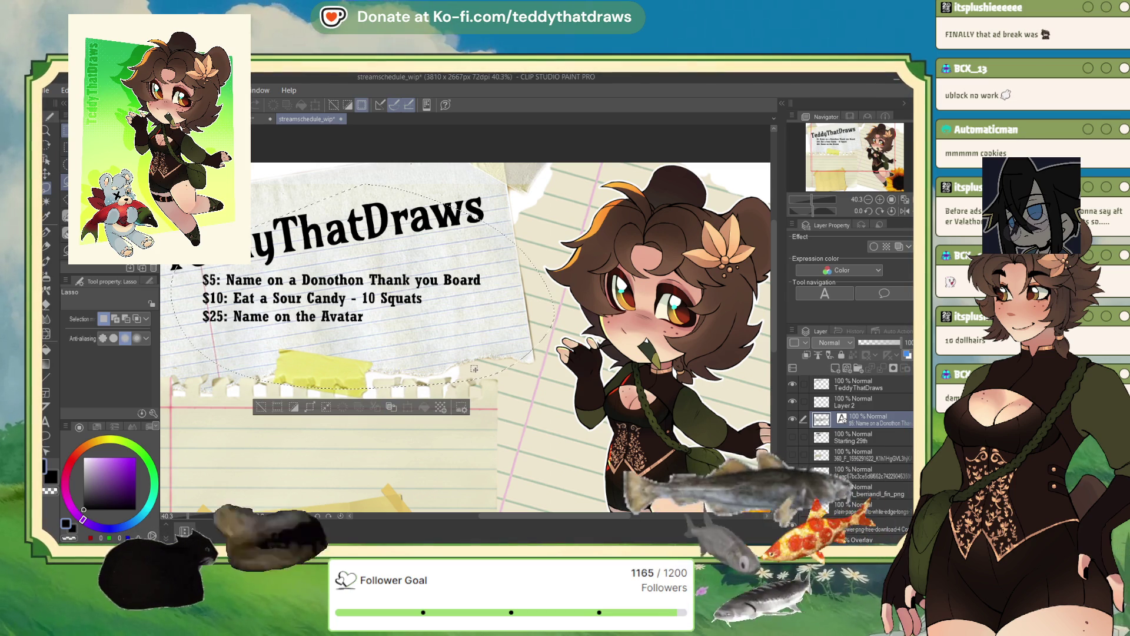
{"action": "key", "text": "ctrl+d"}
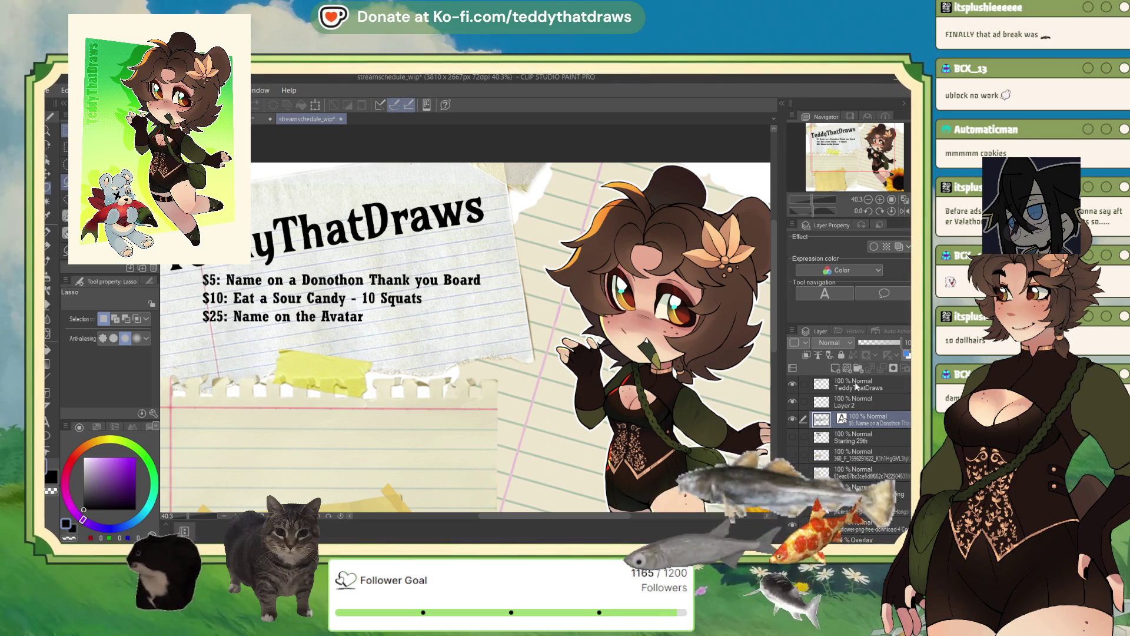
{"action": "left_click", "coordinate": [881, 369]}
{"action": "key", "text": "ctrl+e"}
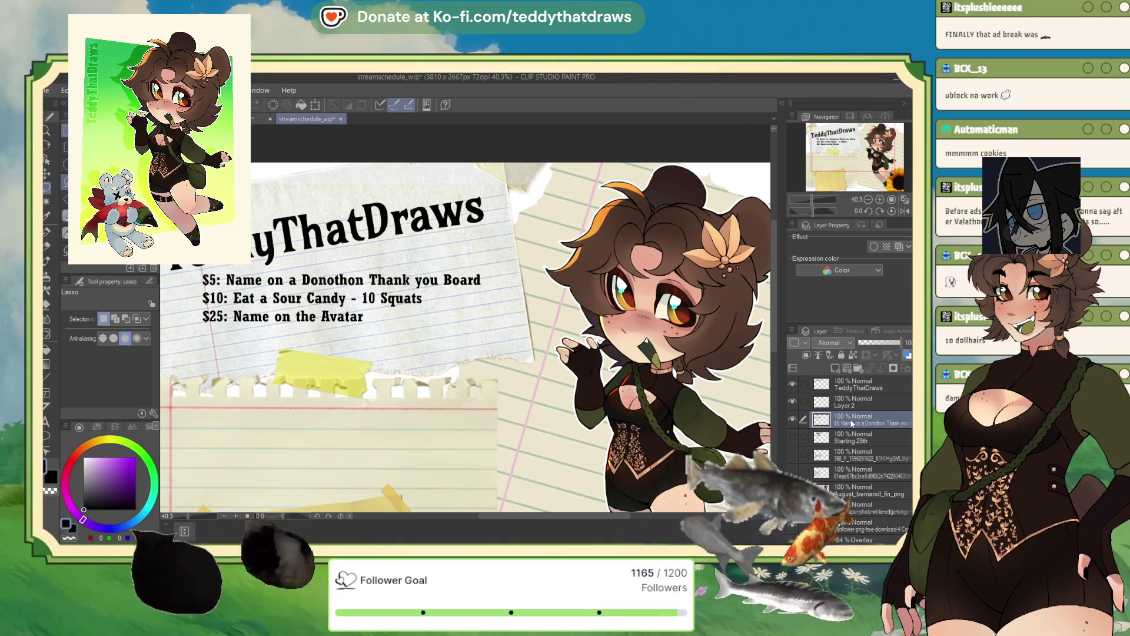
- Rotate the reward list about 8°, scale it to 92%, and position it under the title
{"action": "left_click", "coordinate": [317, 107]}
{"action": "mouse_move", "coordinate": [518, 200]}
{"action": "left_mouse_down"}
{"action": "mouse_move", "coordinate": [502, 175]}
{"action": "mouse_move", "coordinate": [496, 219]}
{"action": "left_mouse_up"}
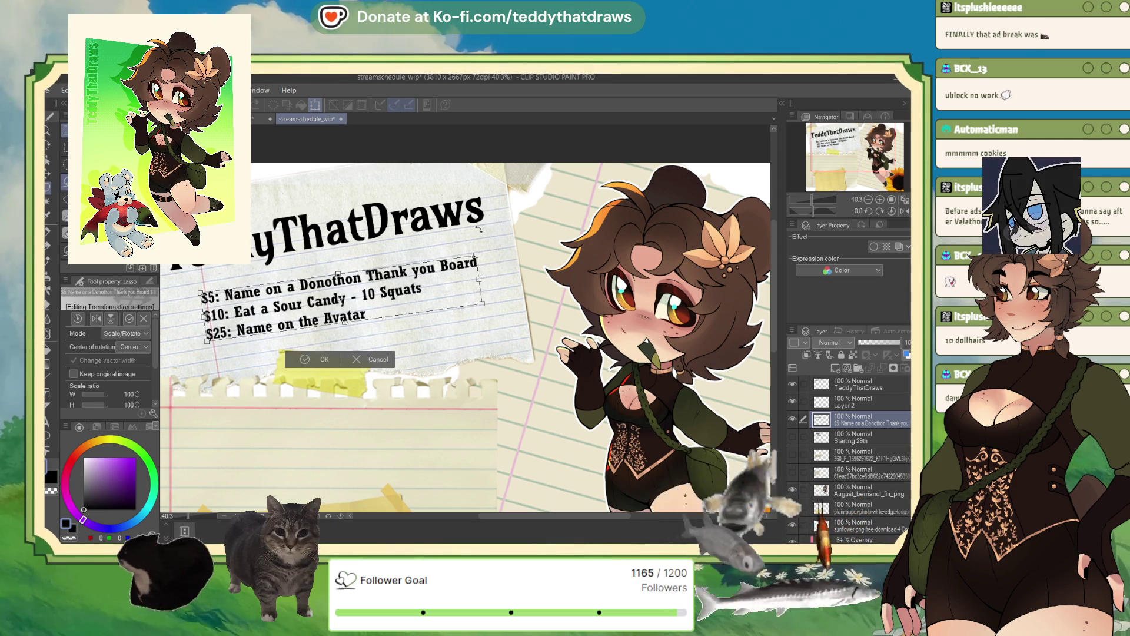
{"action": "left_click_drag", "start_coordinate": [422, 289], "coordinate": [427, 269]}
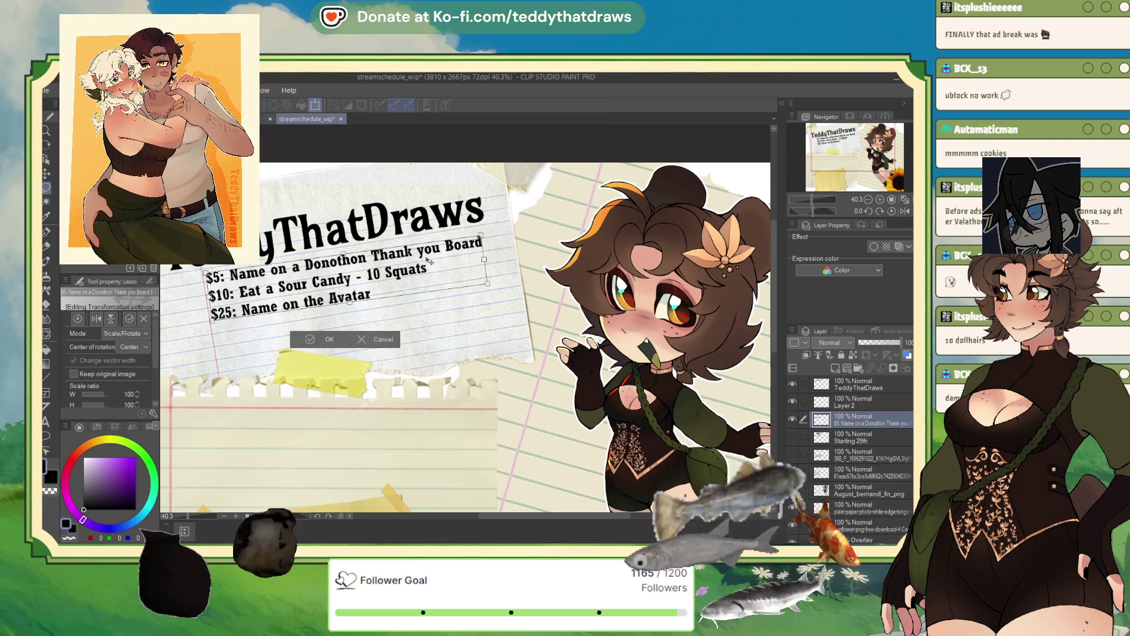
{"action": "left_click_drag", "start_coordinate": [536, 238], "coordinate": [537, 235]}
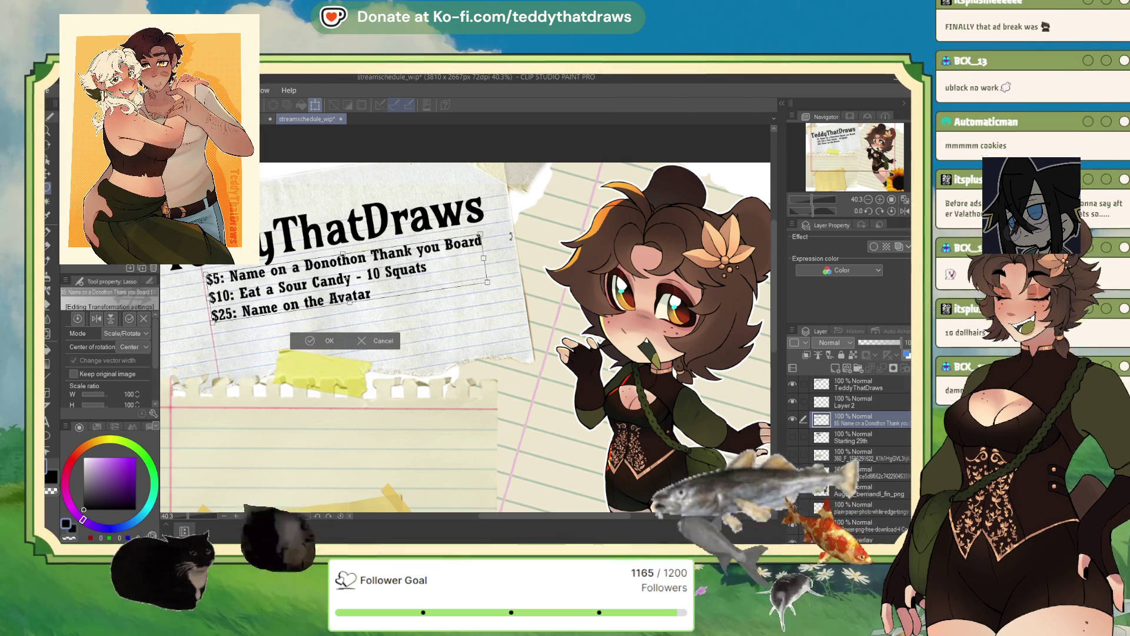
{"action": "mouse_move", "coordinate": [425, 275]}
{"action": "left_mouse_down"}
{"action": "mouse_move", "coordinate": [391, 295]}
{"action": "mouse_move", "coordinate": [372, 285]}
{"action": "left_mouse_up"}
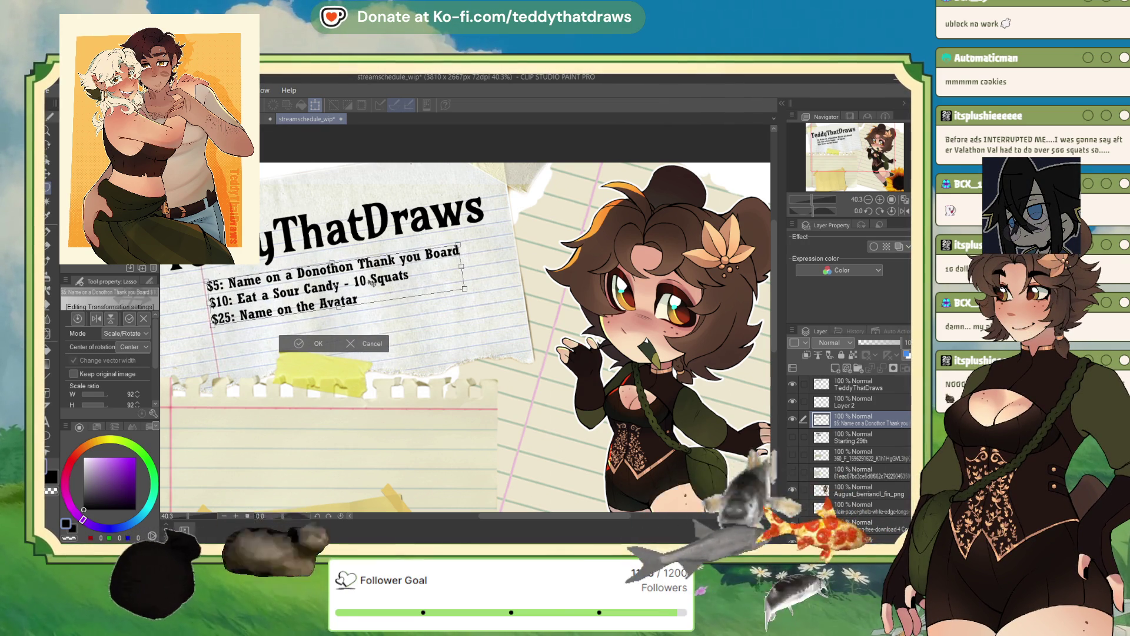
{"action": "key", "text": "Return"}
{"action": "scroll", "coordinate": [376, 145], "scroll_direction": "down", "scroll_amount": 2}
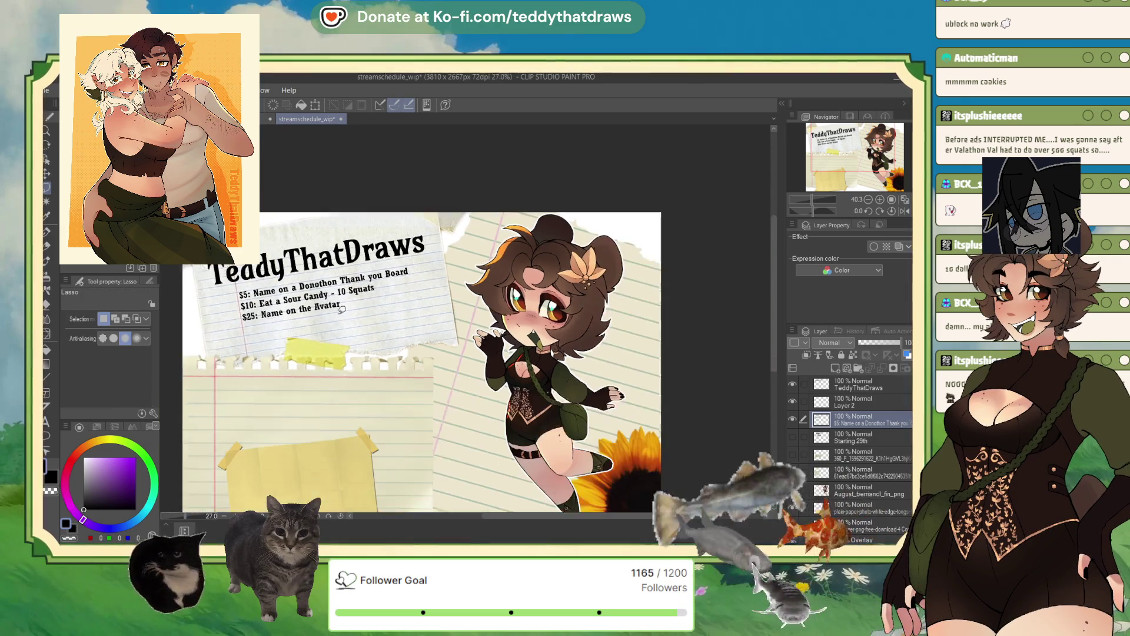
{"action": "scroll", "coordinate": [355, 243], "scroll_direction": "up", "scroll_amount": 1}
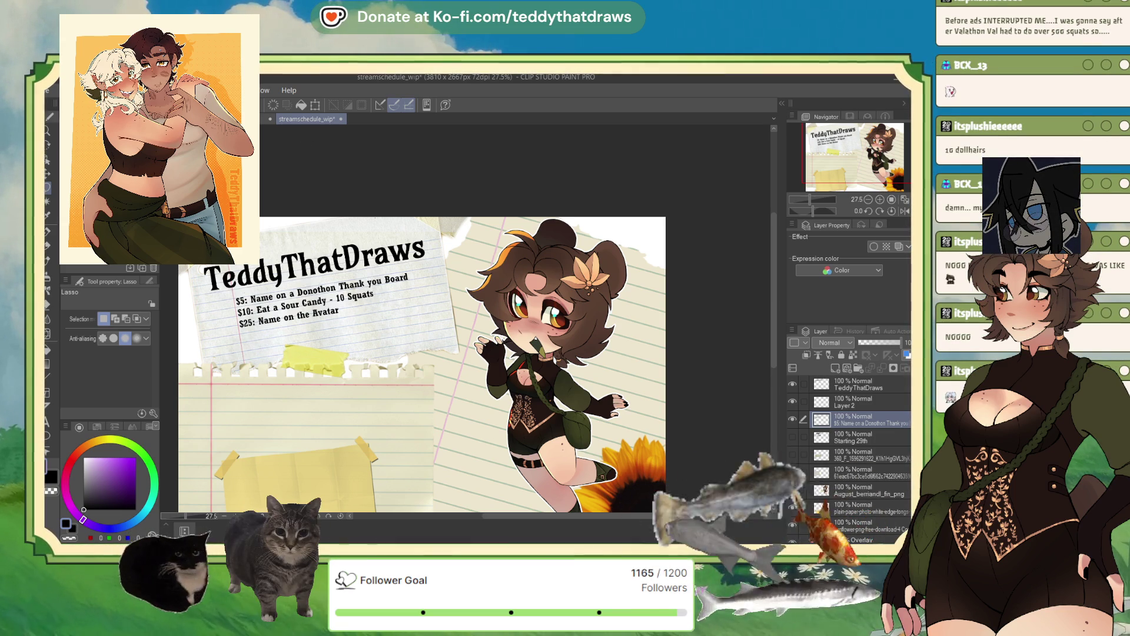
{"action": "scroll", "coordinate": [363, 316], "scroll_direction": "down", "scroll_amount": 2}
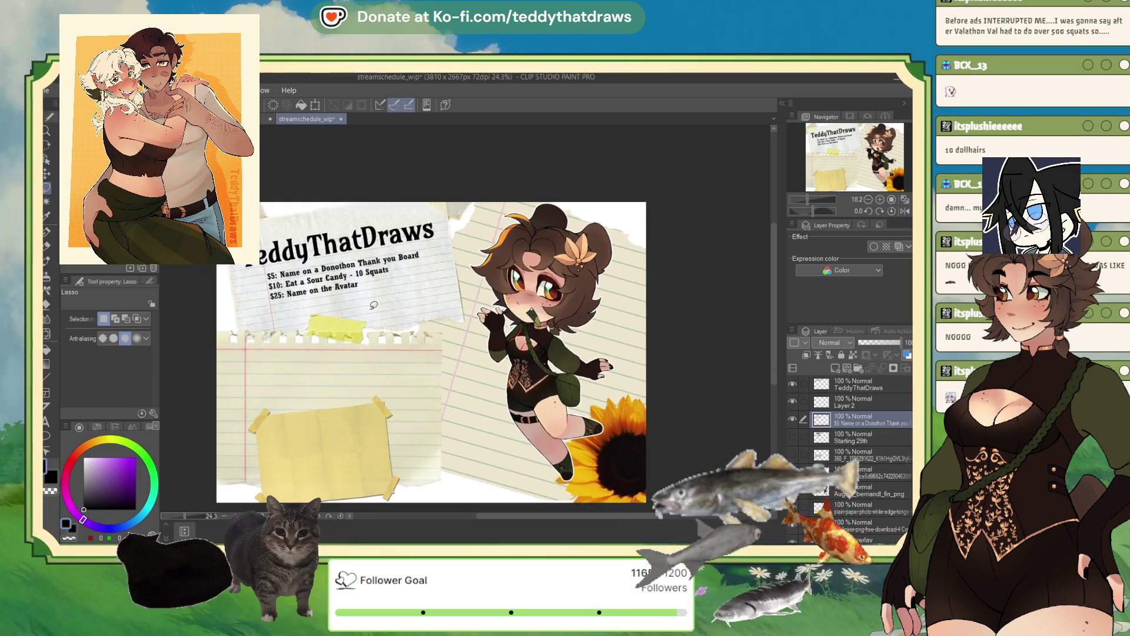
{"action": "scroll", "coordinate": [364, 316], "scroll_direction": "up", "scroll_amount": 1}
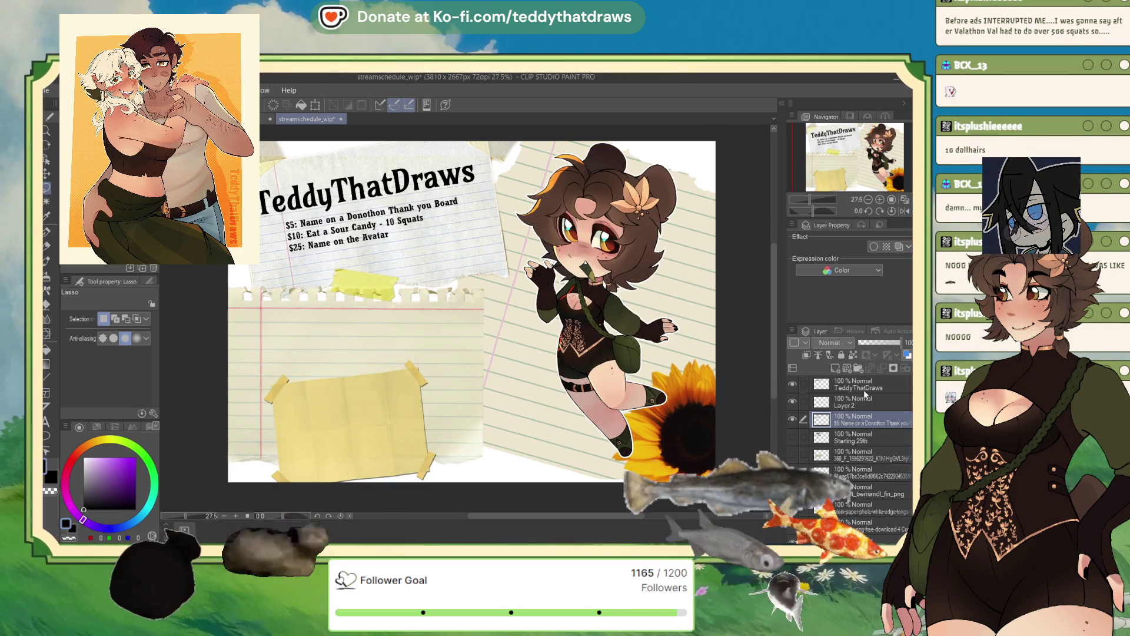
{"action": "left_click", "coordinate": [789, 383]}
- Hide the yellow sticky-note layer while the title and reward list layers stay visible
{"action": "left_click", "coordinate": [792, 383]}
{"action": "left_click", "coordinate": [792, 383]}
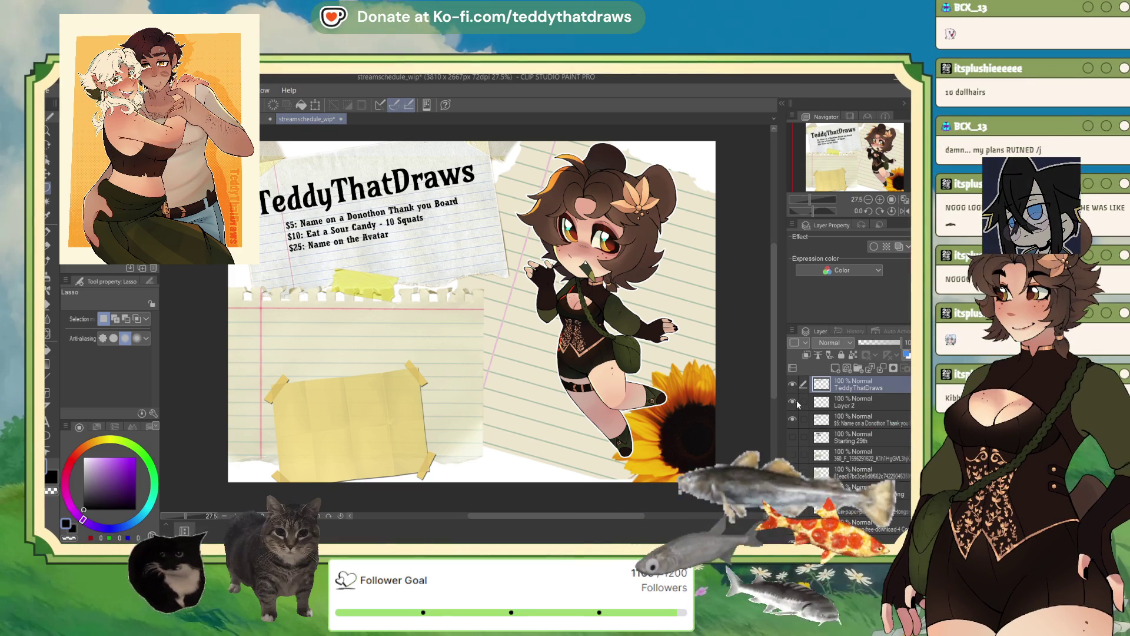
{"action": "left_click", "coordinate": [803, 418]}
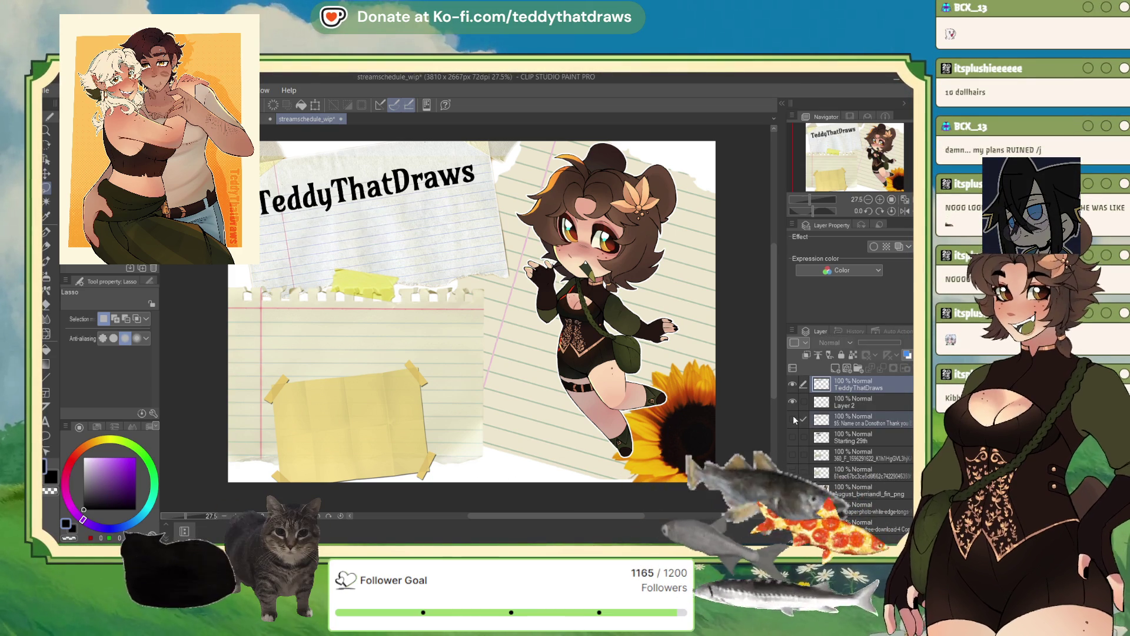
{"action": "left_click", "coordinate": [793, 508]}
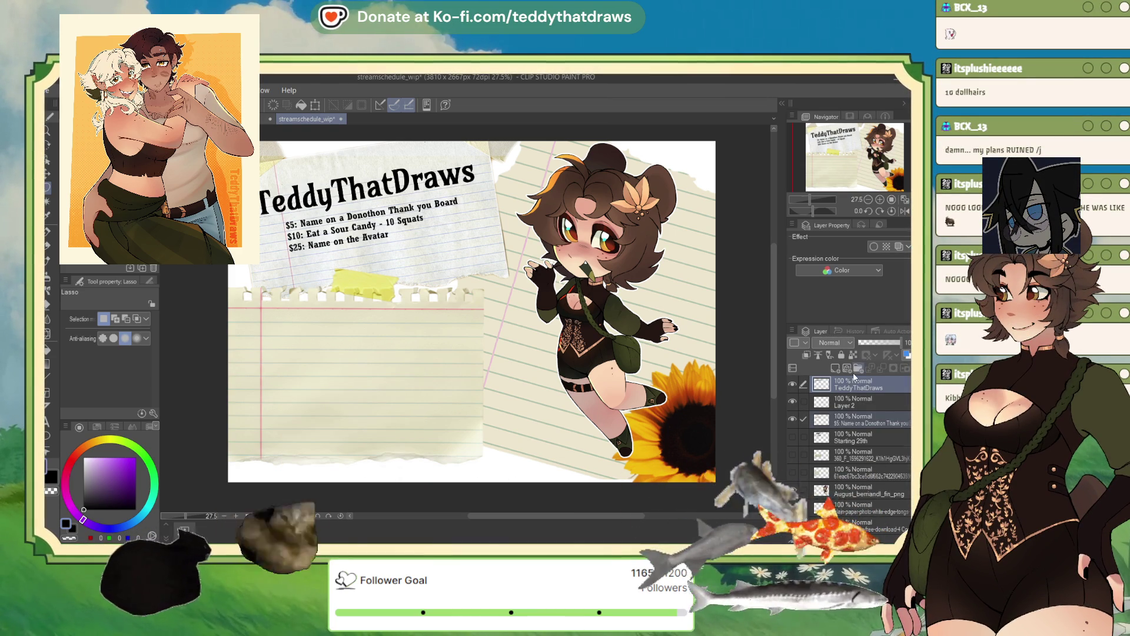
{"action": "left_click", "coordinate": [855, 388]}
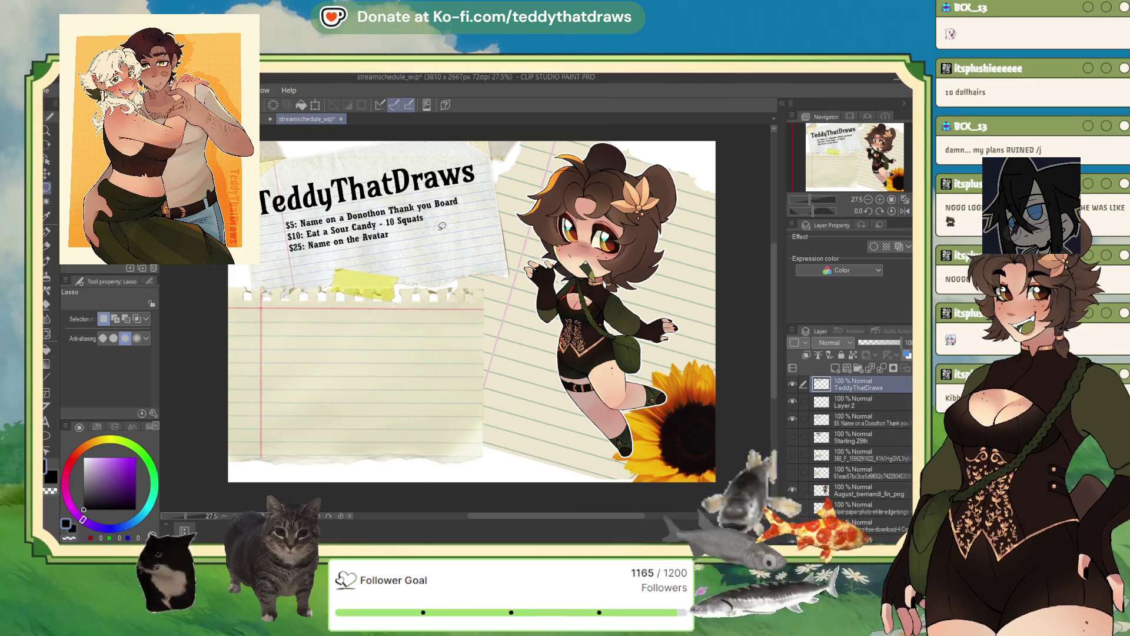
{"action": "scroll", "coordinate": [383, 224], "scroll_direction": "up", "scroll_amount": 1}
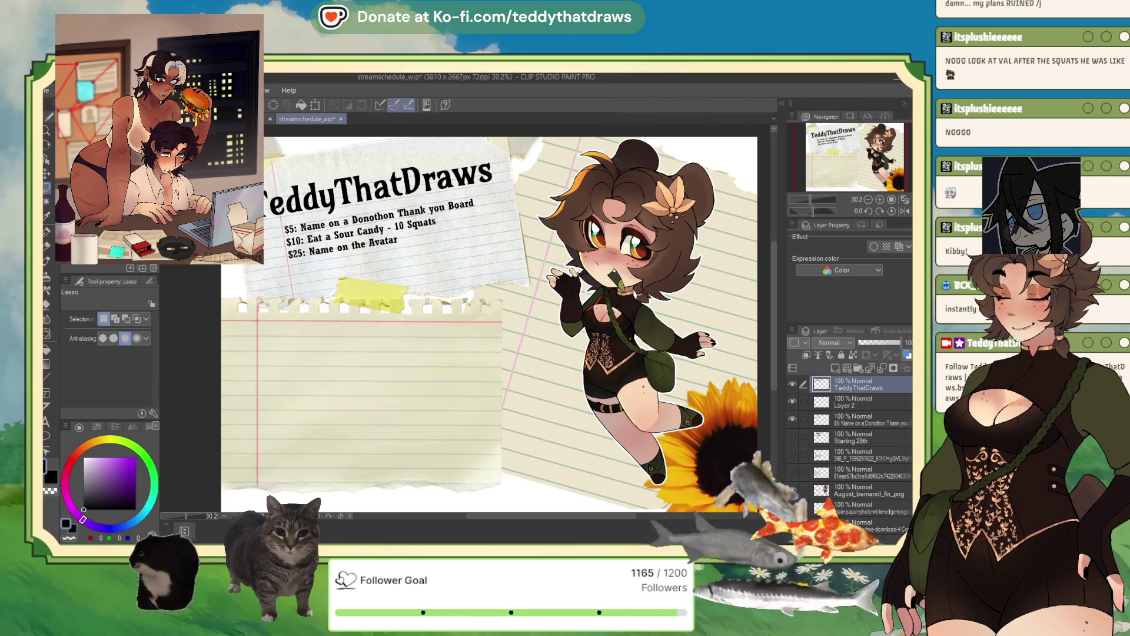
- Zoom the canvas to 27.5%, select the chibi bear layer, and mirror it horizontally
{"action": "scroll", "coordinate": [233, 200], "scroll_direction": "down", "scroll_amount": 3}
{"action": "scroll", "coordinate": [467, 294], "scroll_direction": "up", "scroll_amount": 2}
{"action": "scroll", "coordinate": [524, 218], "scroll_direction": "up", "scroll_amount": 1}
{"action": "scroll", "coordinate": [524, 217], "scroll_direction": "down", "scroll_amount": 2}
{"action": "scroll", "coordinate": [524, 217], "scroll_direction": "up", "scroll_amount": 2}
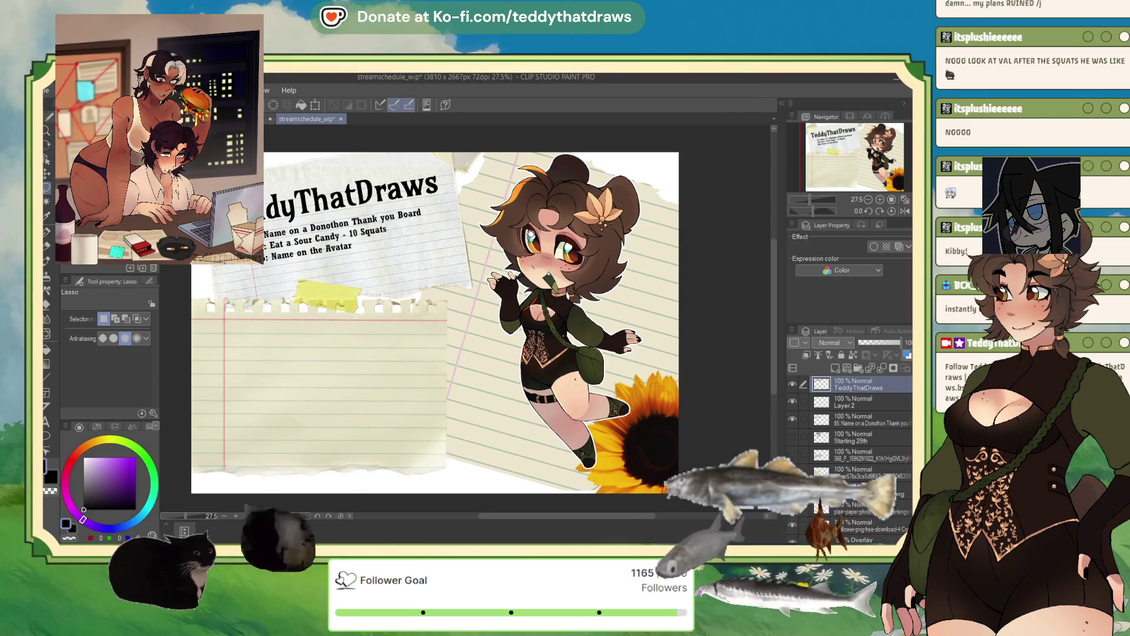
{"action": "left_click", "coordinate": [865, 490]}
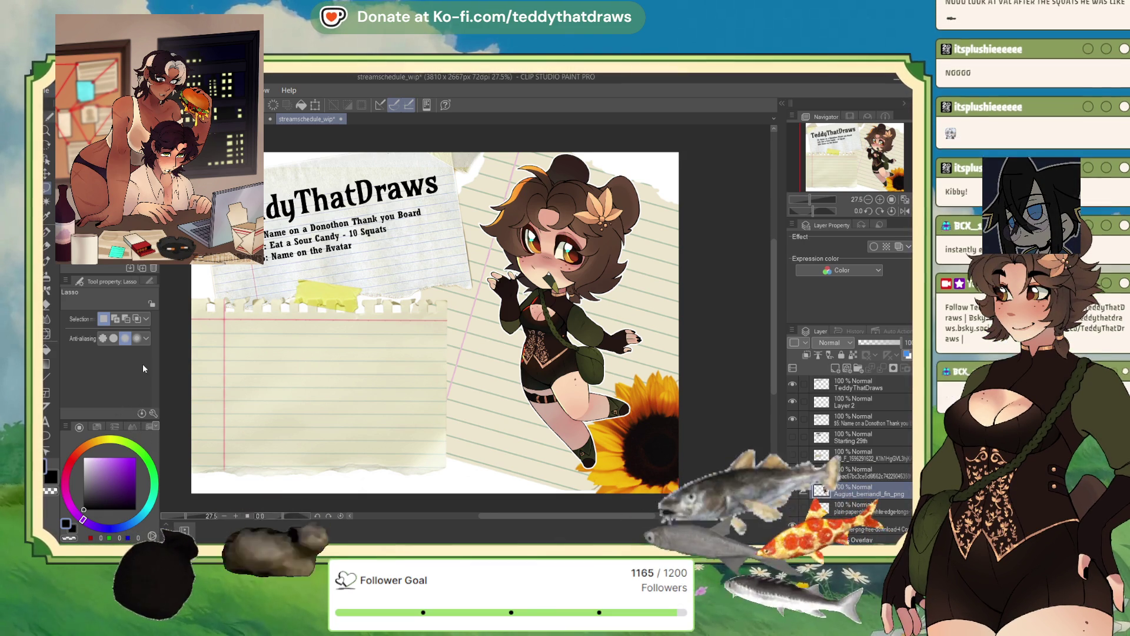
{"action": "key", "text": "ctrl+t"}
{"action": "left_click", "coordinate": [96, 318]}
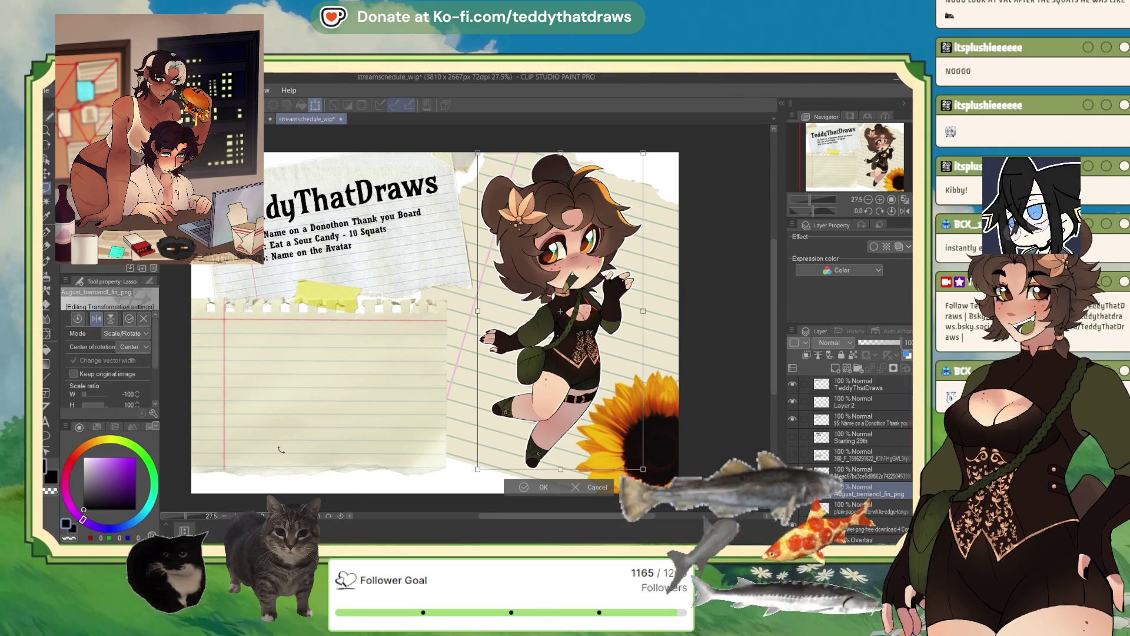
- Move the mirrored bear onto the lower-left page, shrink it to about 84%, and commit
{"action": "mouse_move", "coordinate": [652, 211]}
{"action": "left_mouse_down"}
{"action": "mouse_move", "coordinate": [452, 251]}
{"action": "mouse_move", "coordinate": [433, 271]}
{"action": "left_mouse_up"}
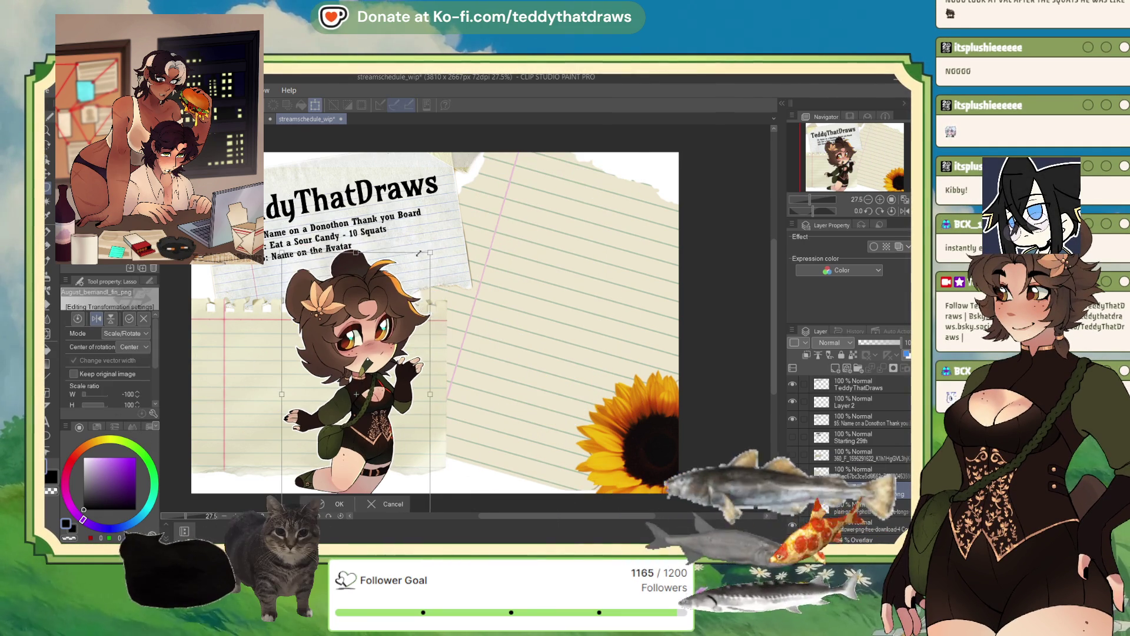
{"action": "left_click_drag", "start_coordinate": [390, 352], "coordinate": [316, 369]}
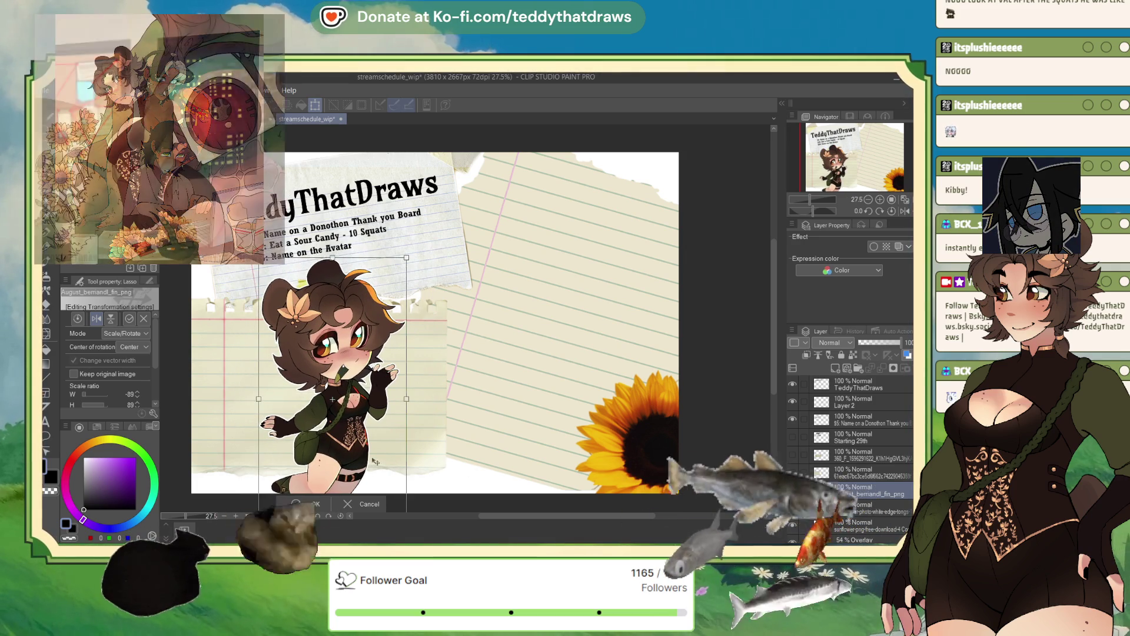
{"action": "left_click_drag", "start_coordinate": [281, 412], "coordinate": [302, 404]}
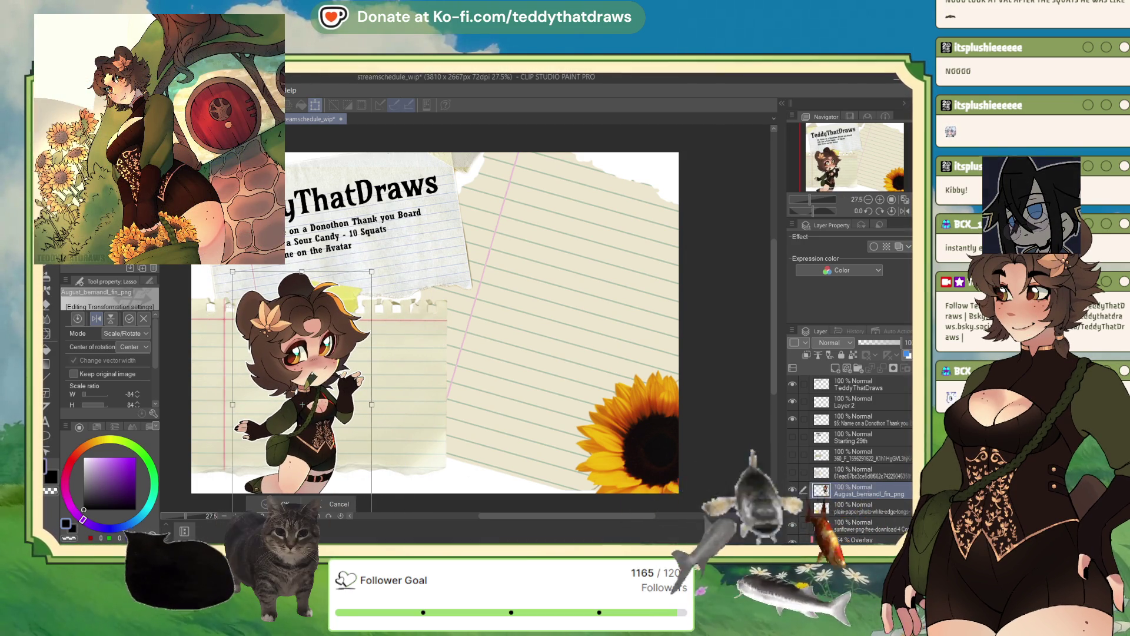
{"action": "left_click", "coordinate": [279, 504]}
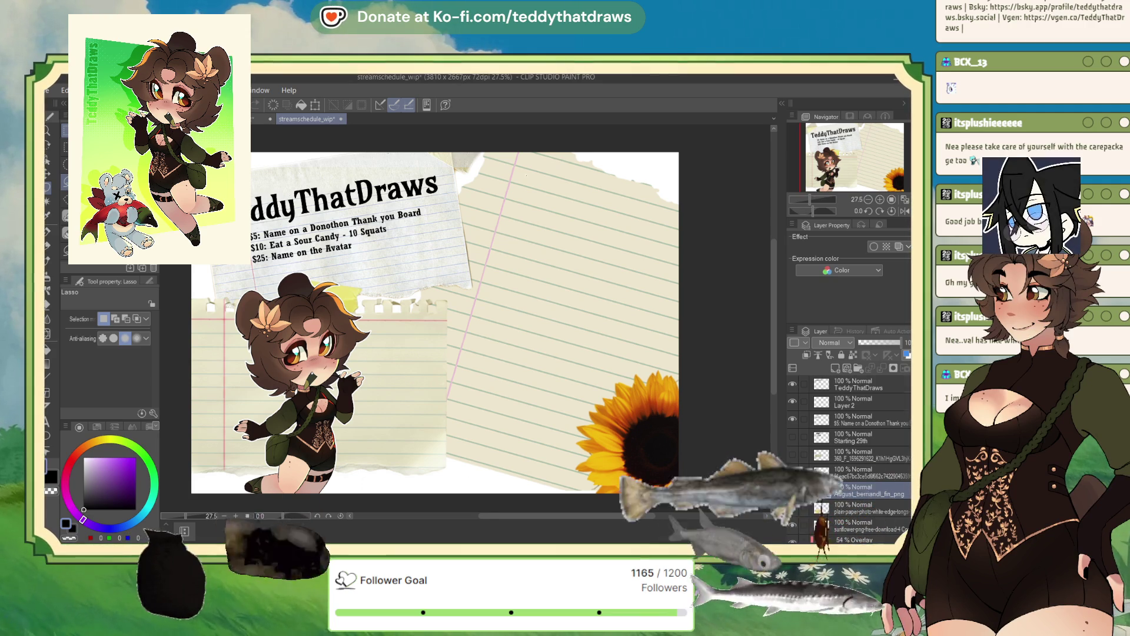
- Check the unused Starting 29th layer's content and delete the layer
{"action": "left_click", "coordinate": [857, 386]}
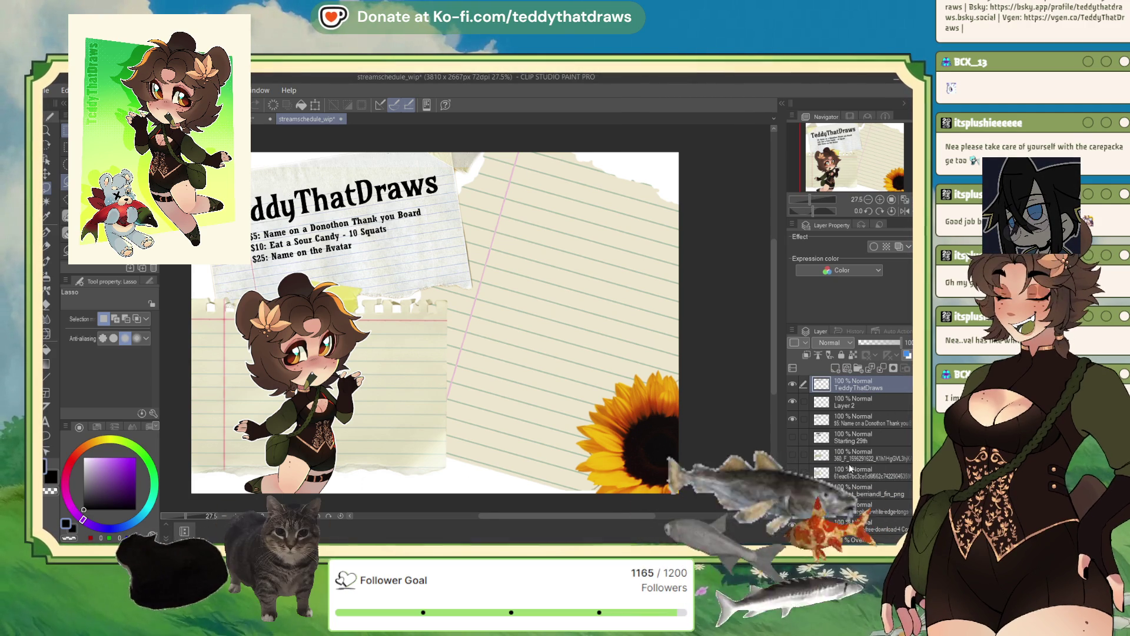
{"action": "left_click", "coordinate": [862, 401]}
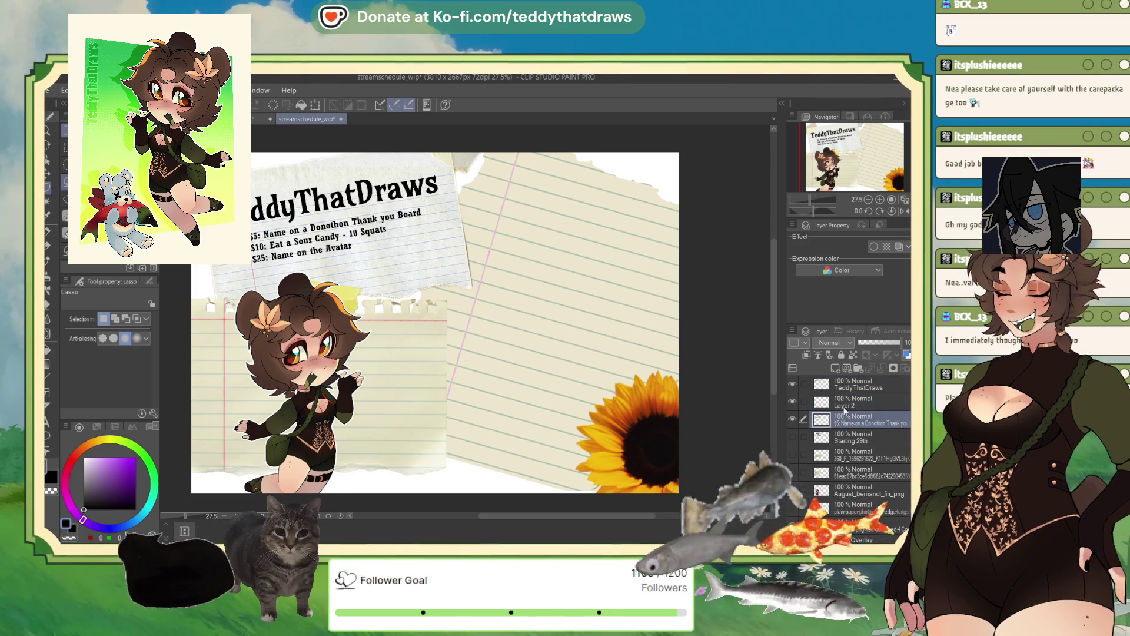
{"action": "left_click", "coordinate": [820, 429]}
{"action": "left_click", "coordinate": [793, 436]}
{"action": "left_click", "coordinate": [792, 437]}
{"action": "left_click", "coordinate": [905, 368]}
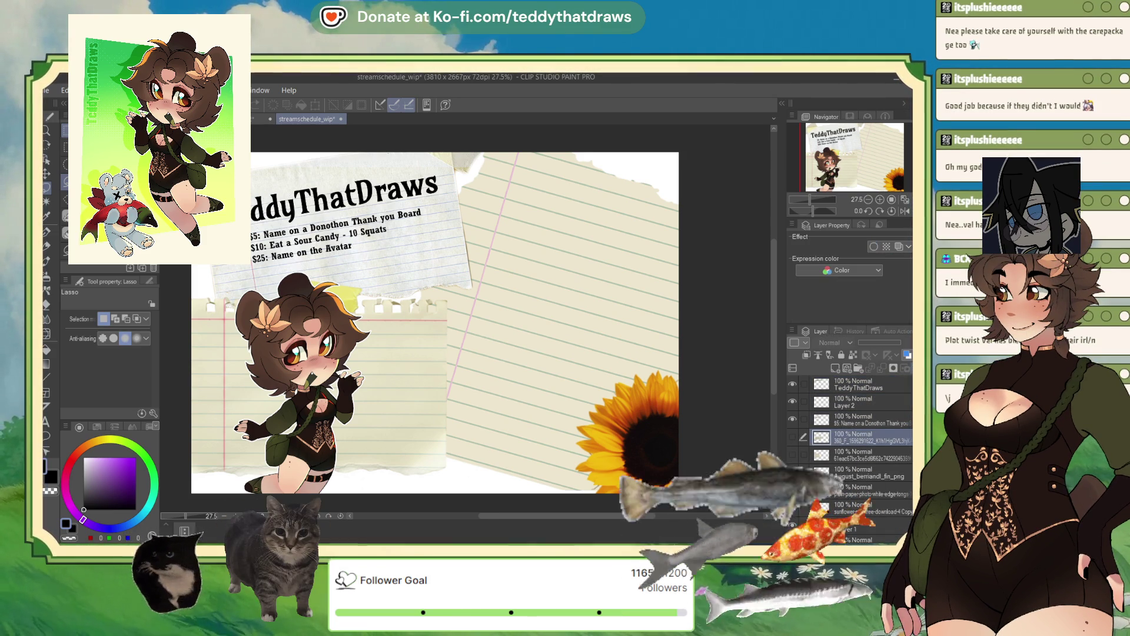
- Lower the $5/$10/$25 reward list text slightly on the title paper
{"action": "left_click", "coordinate": [854, 420]}
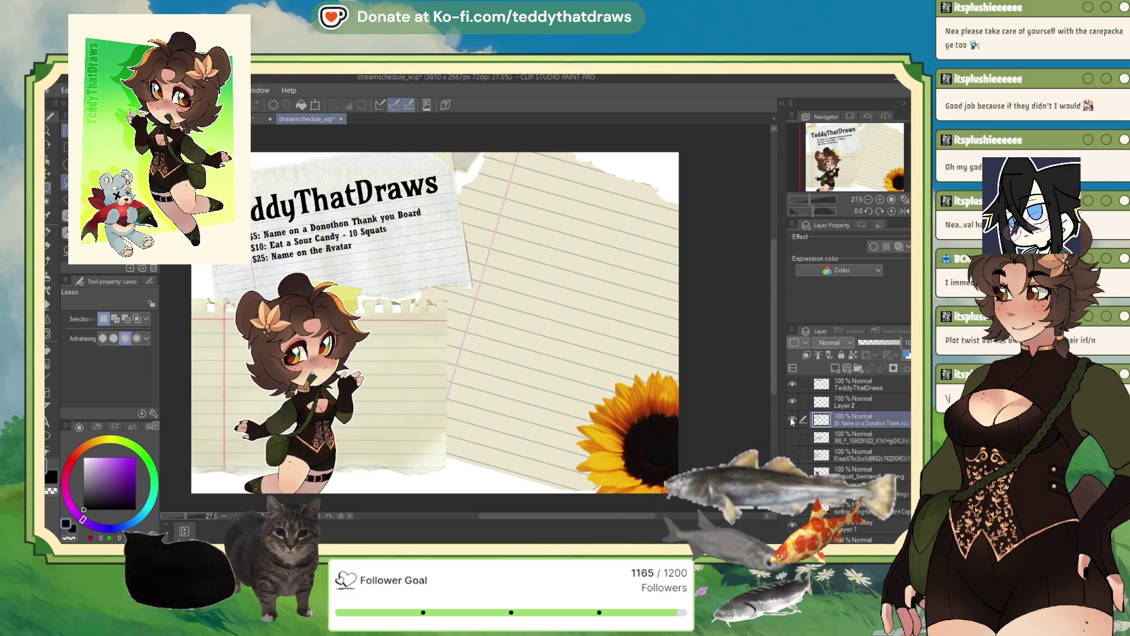
{"action": "key", "text": "ctrl+t"}
{"action": "left_click_drag", "start_coordinate": [366, 235], "coordinate": [369, 246]}
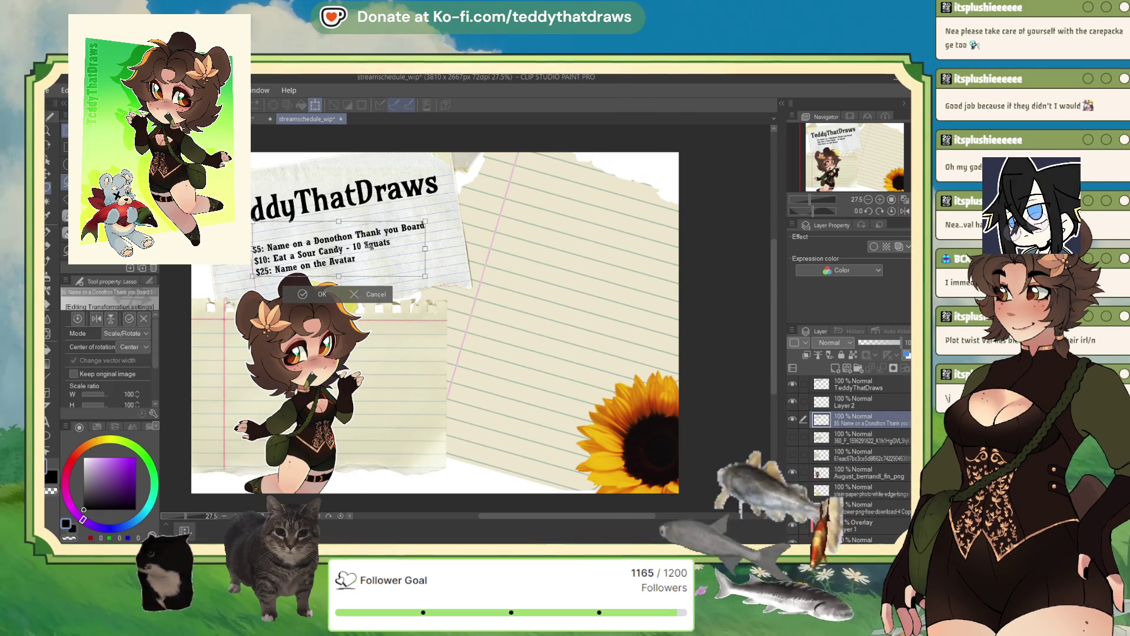
{"action": "left_click", "coordinate": [305, 295]}
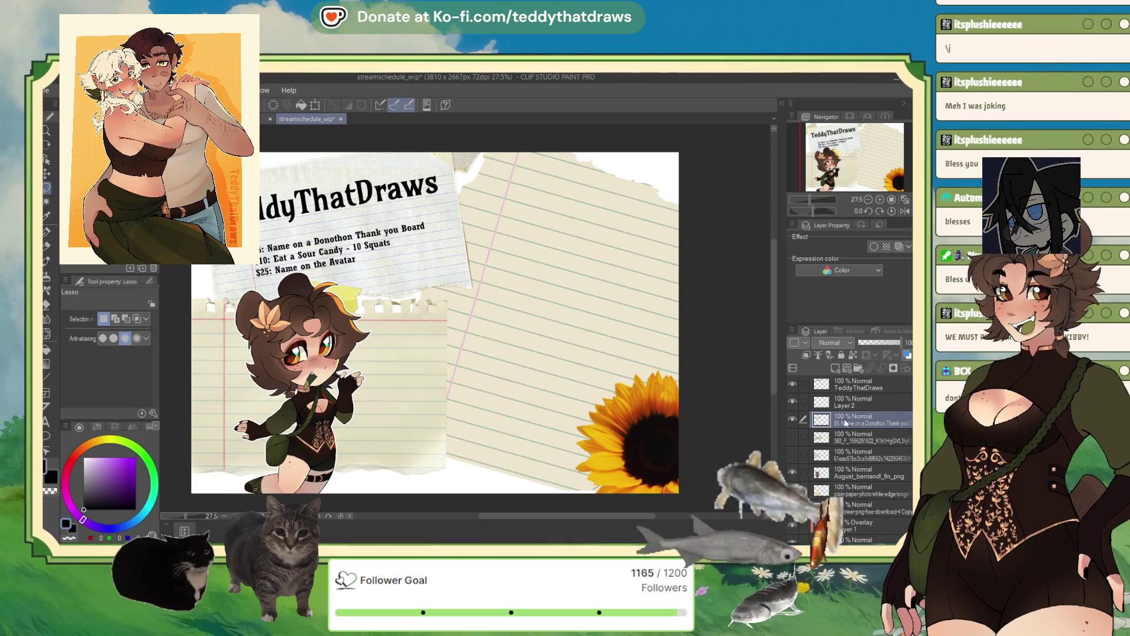
{"action": "left_click", "coordinate": [803, 402]}
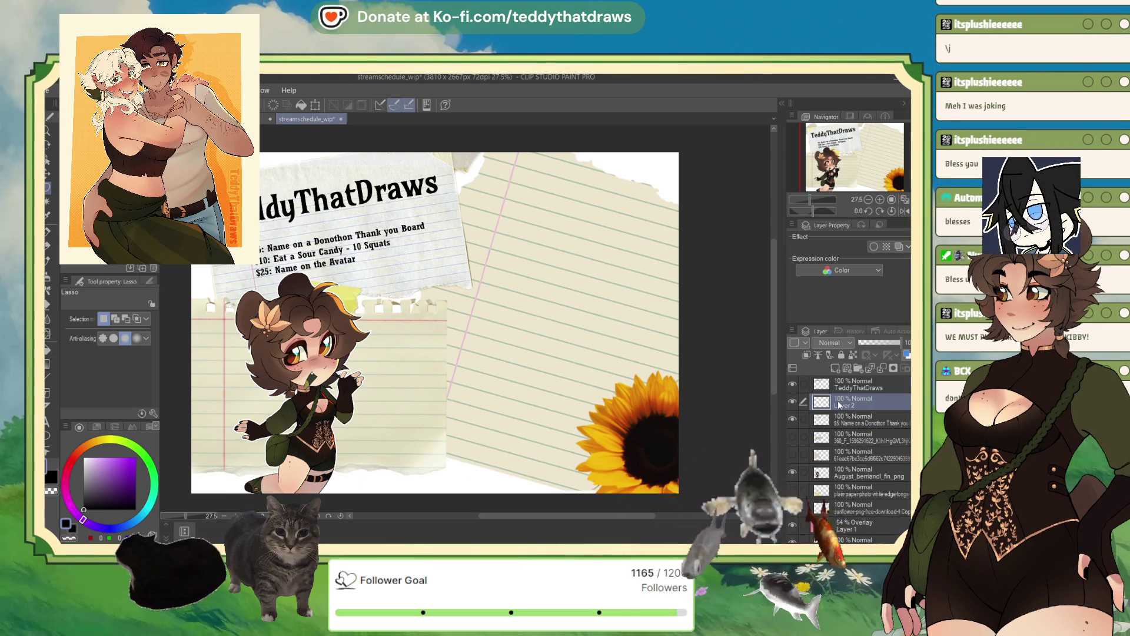
- Add a large DONOTHON text and move it up beneath the TeddyThatDraws title
{"action": "left_click", "coordinate": [47, 421]}
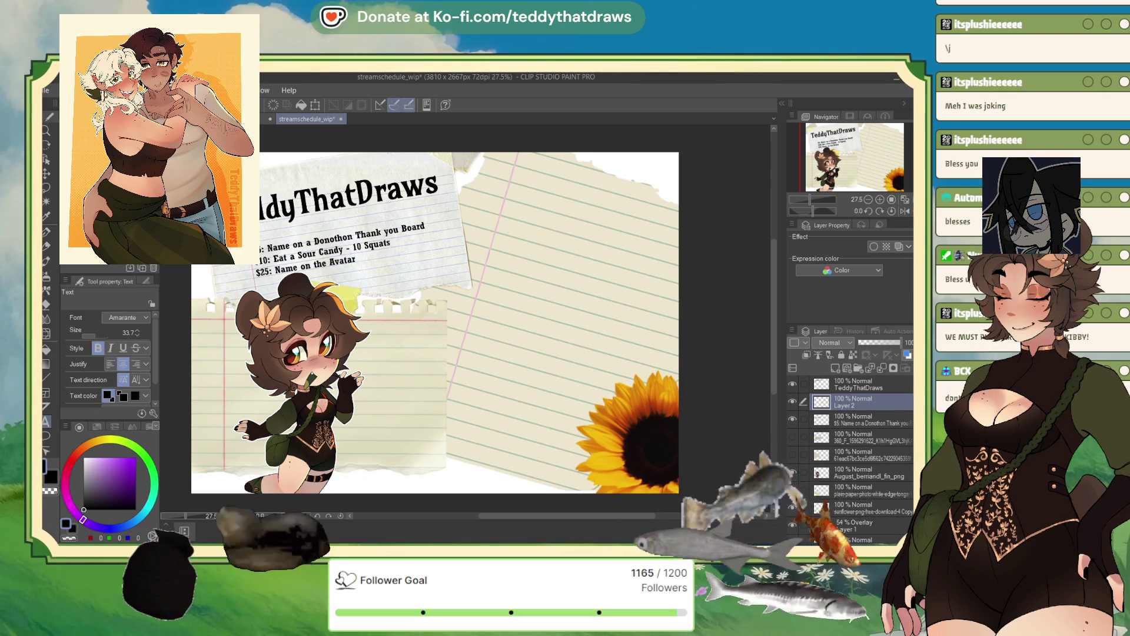
{"action": "left_click", "coordinate": [262, 253]}
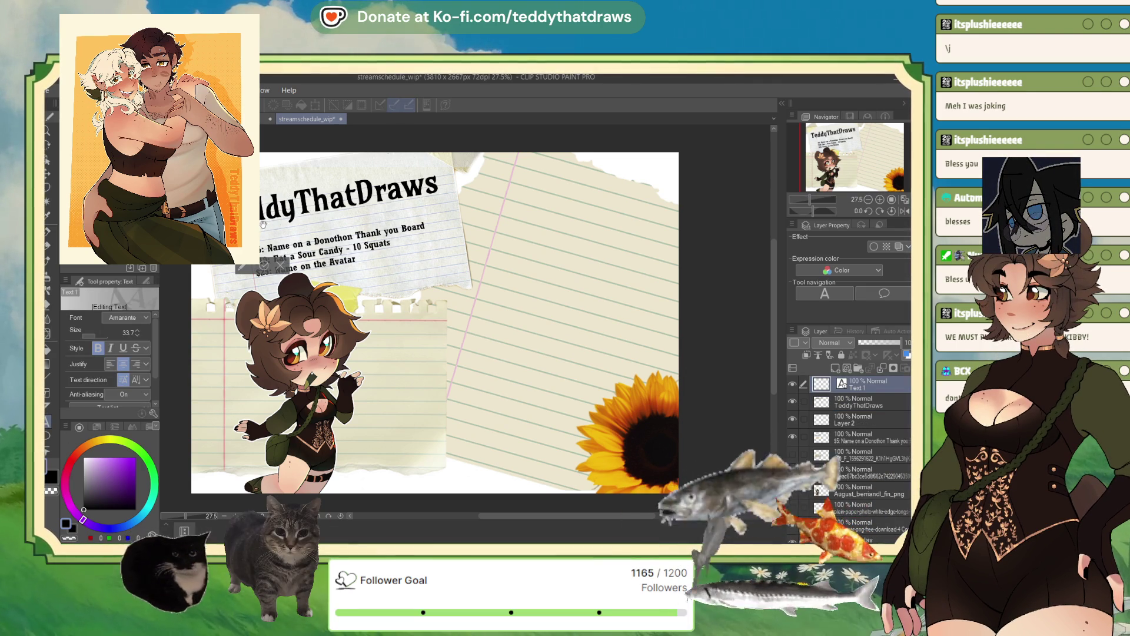
{"action": "mouse_move", "coordinate": [98, 332]}
{"action": "left_mouse_down"}
{"action": "mouse_move", "coordinate": [101, 314]}
{"action": "mouse_move", "coordinate": [98, 327]}
{"action": "left_mouse_up"}
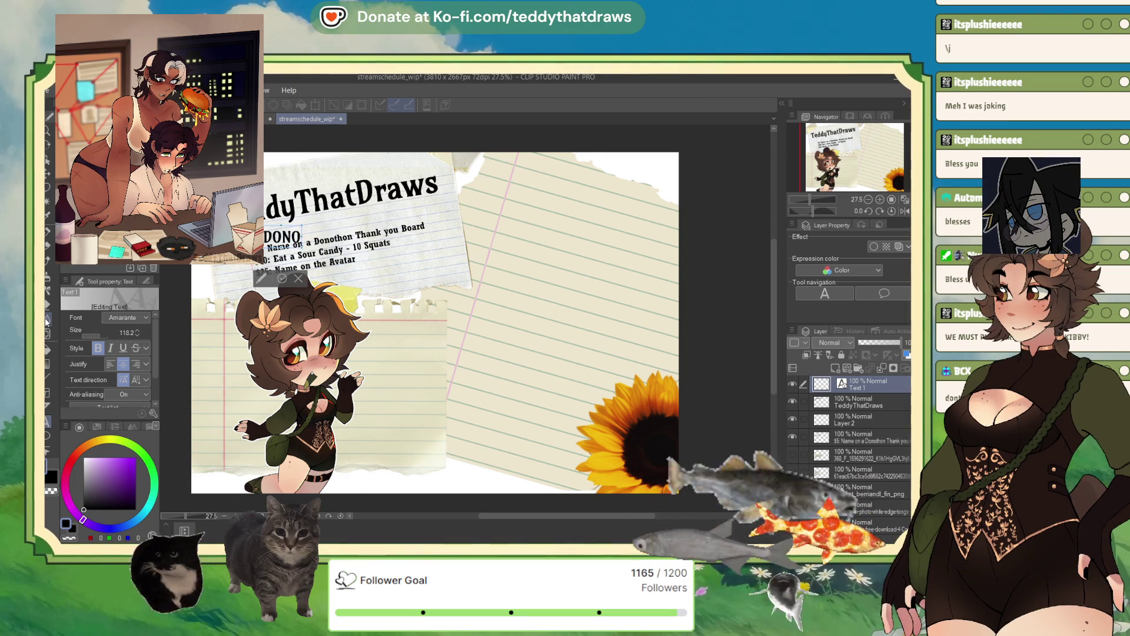
{"action": "type", "text": "THON"}
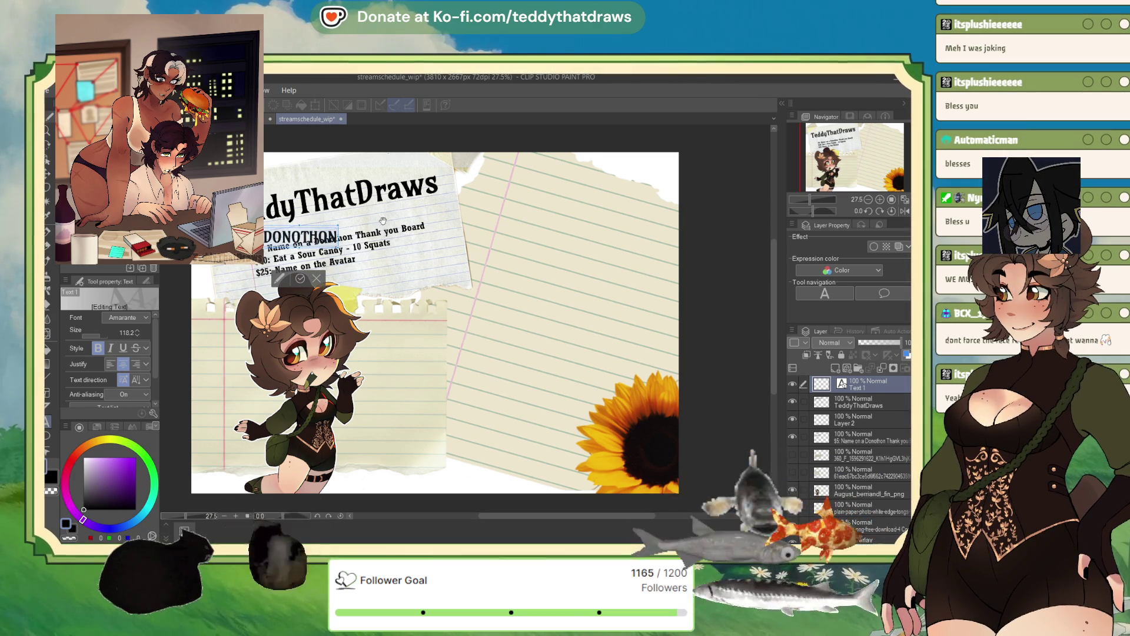
{"action": "left_click", "coordinate": [864, 383]}
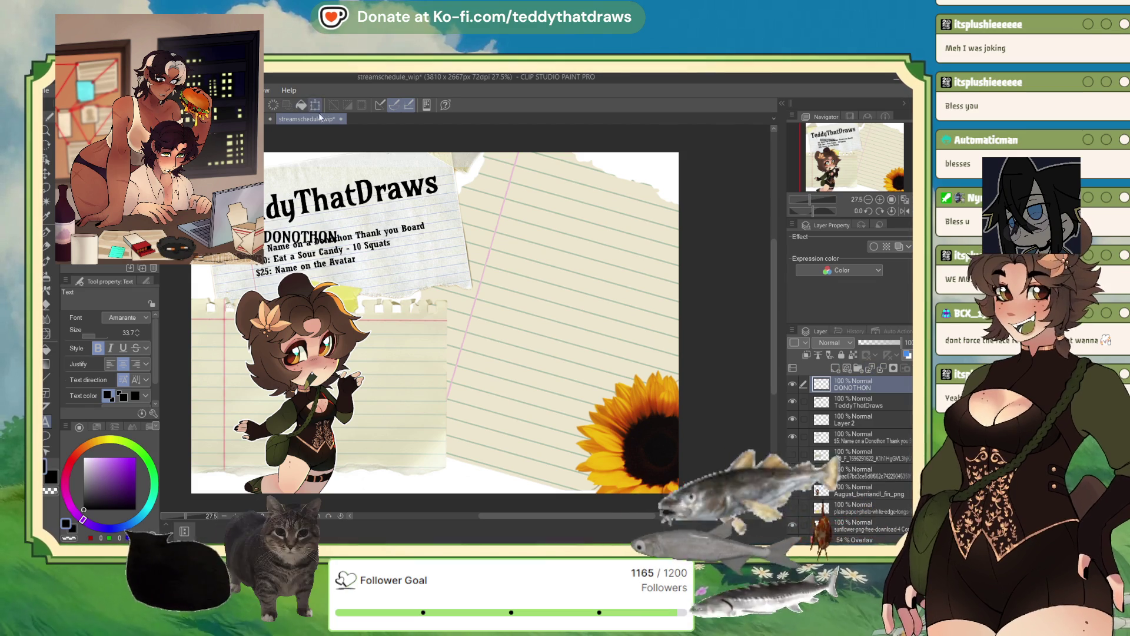
{"action": "key", "text": "ctrl+t"}
{"action": "mouse_move", "coordinate": [301, 238]}
{"action": "left_mouse_down"}
{"action": "mouse_move", "coordinate": [406, 200]}
{"action": "mouse_move", "coordinate": [389, 208]}
{"action": "left_mouse_up"}
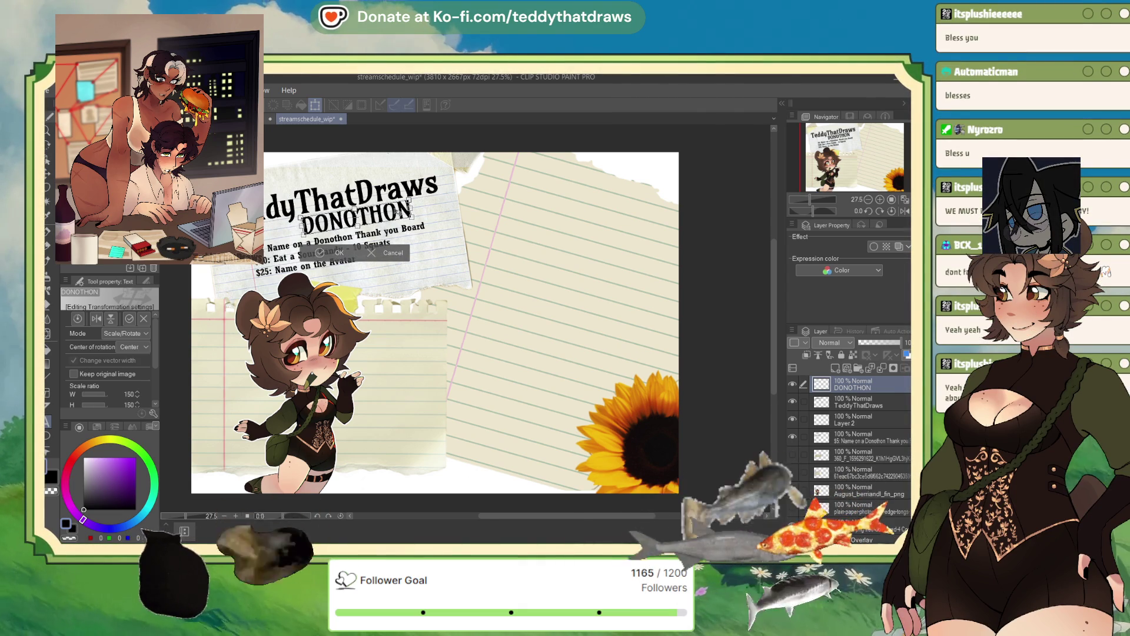
- Commit the DONOTHON subtitle's placement beneath the title
{"action": "left_click", "coordinate": [323, 257]}
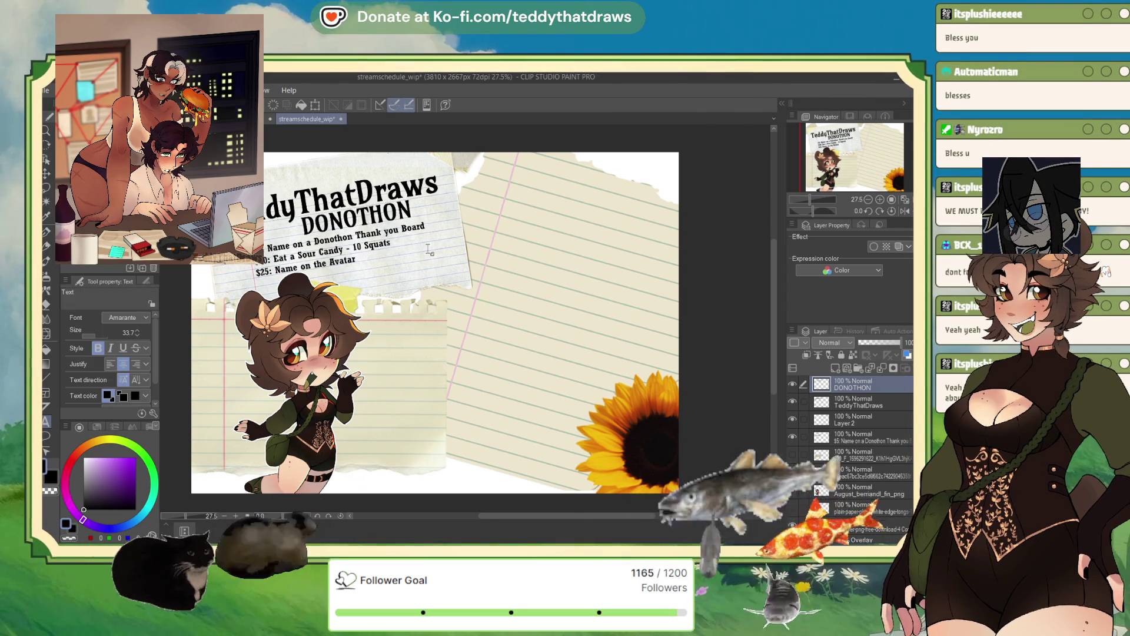
{"action": "scroll", "coordinate": [376, 233], "scroll_direction": "down", "scroll_amount": 1}
{"action": "scroll", "coordinate": [369, 228], "scroll_direction": "up", "scroll_amount": 2}
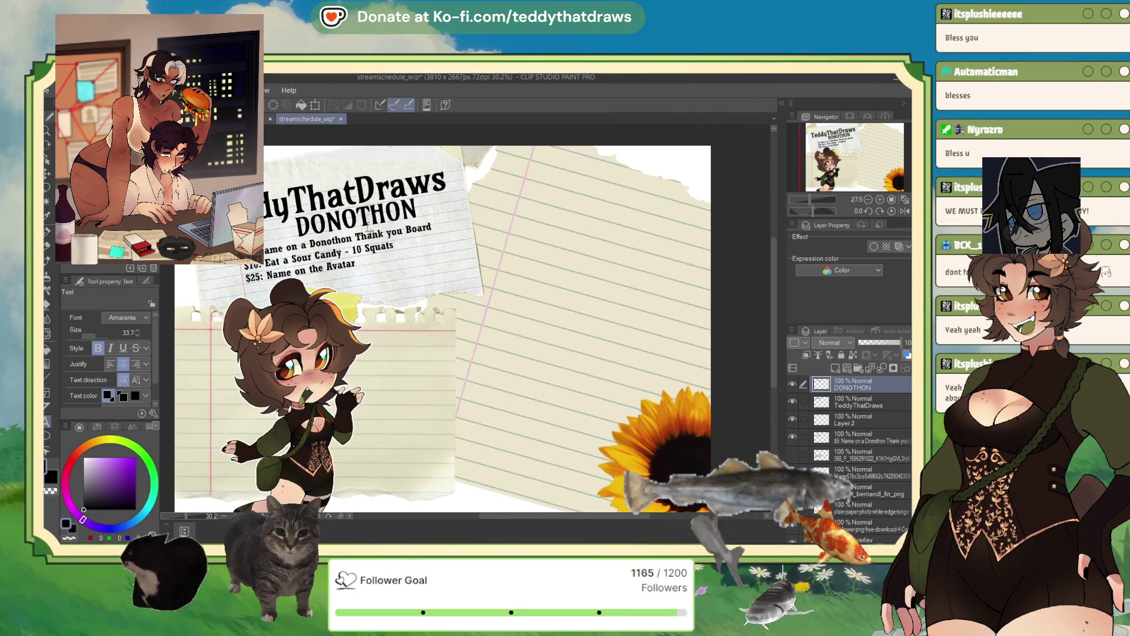
- Select the reward list layer (Layer 2) and shrink its text slightly
{"action": "left_click", "coordinate": [857, 405]}
{"action": "left_click", "coordinate": [852, 422]}
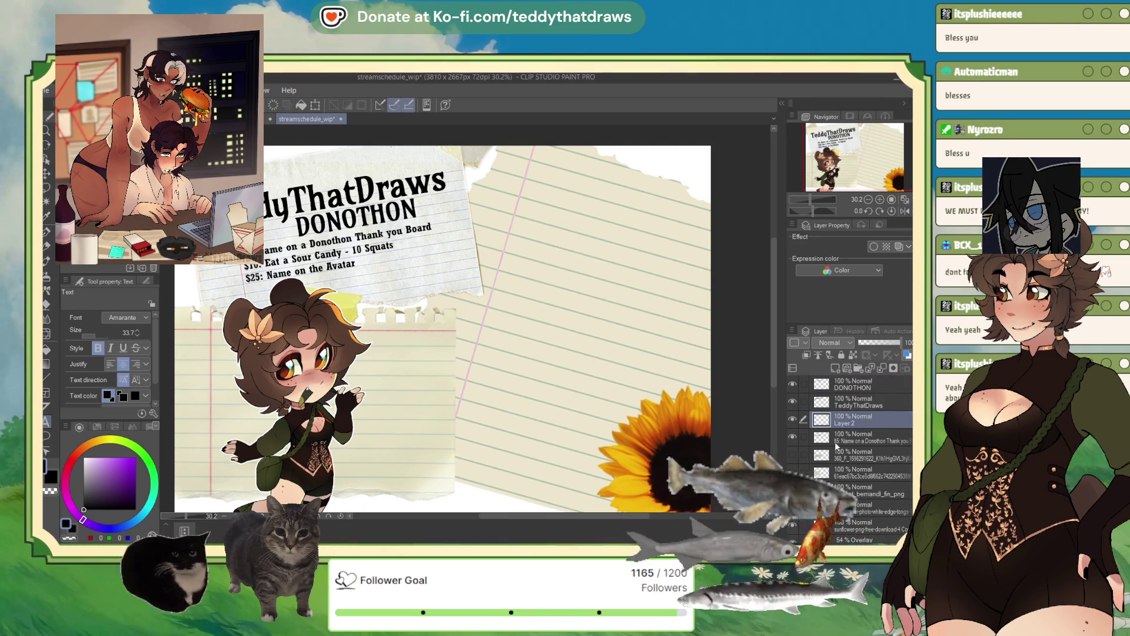
{"action": "left_click", "coordinate": [316, 104]}
{"action": "left_click_drag", "start_coordinate": [336, 222], "coordinate": [334, 253]}
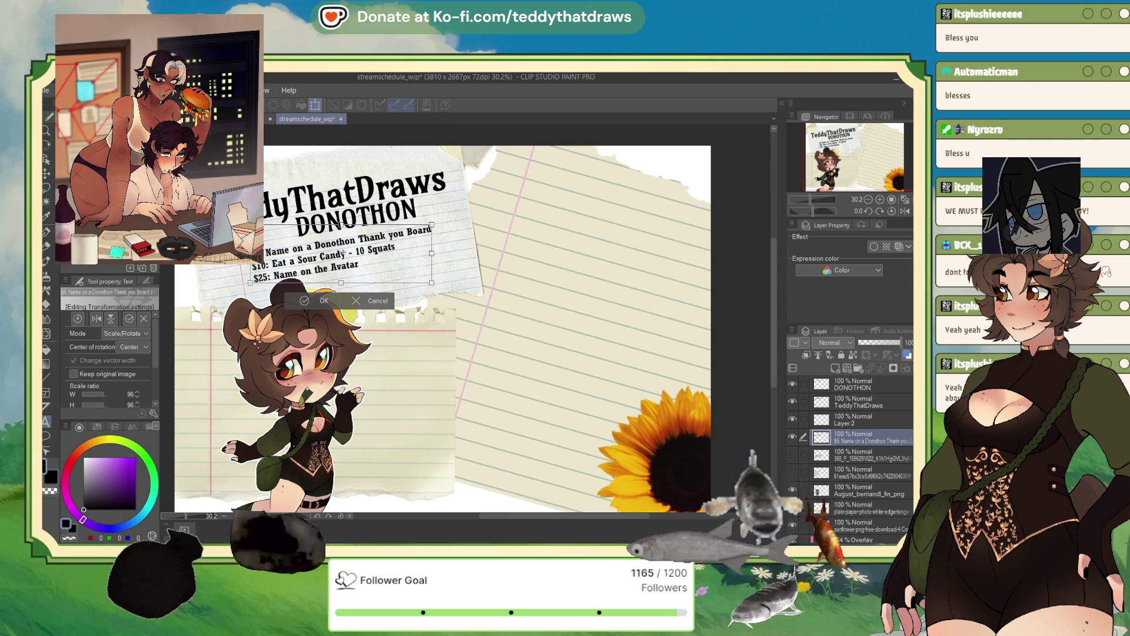
{"action": "left_click_drag", "start_coordinate": [341, 223], "coordinate": [346, 227]}
{"action": "left_click", "coordinate": [308, 298]}
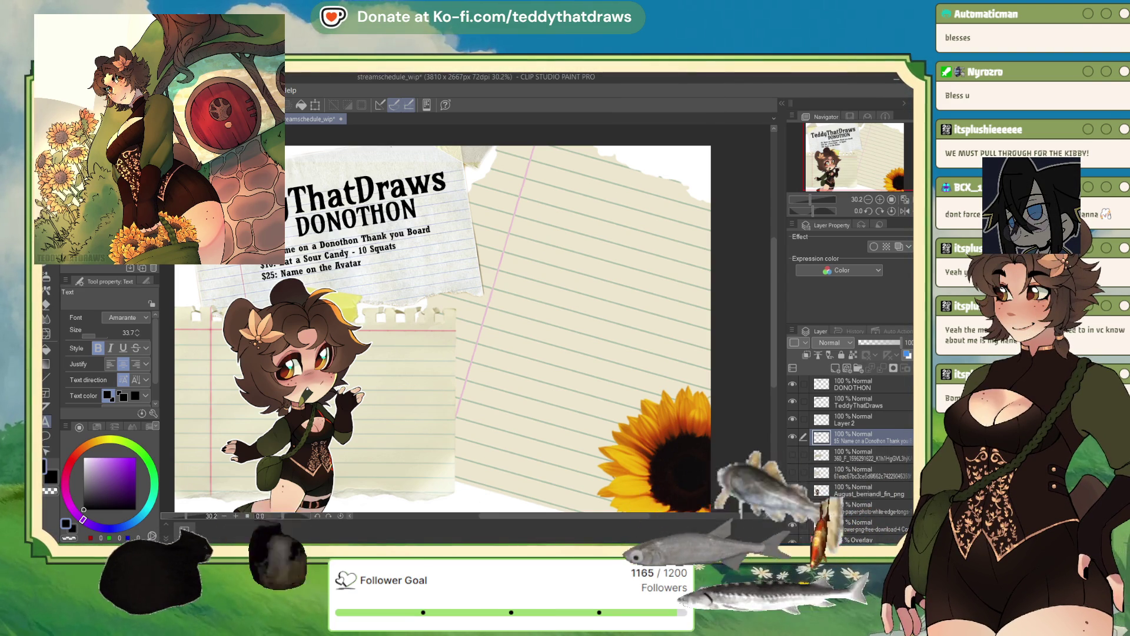
- Discard a misplaced text box and start a new one near the top of the right page
{"action": "left_click", "coordinate": [570, 189]}
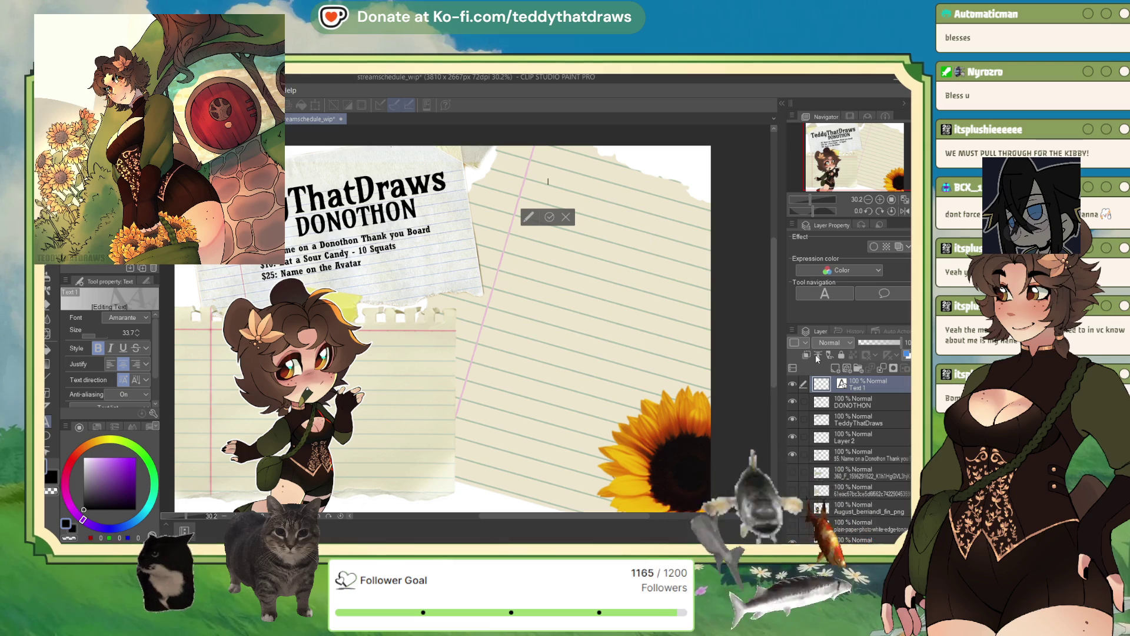
{"action": "key", "text": "Escape"}
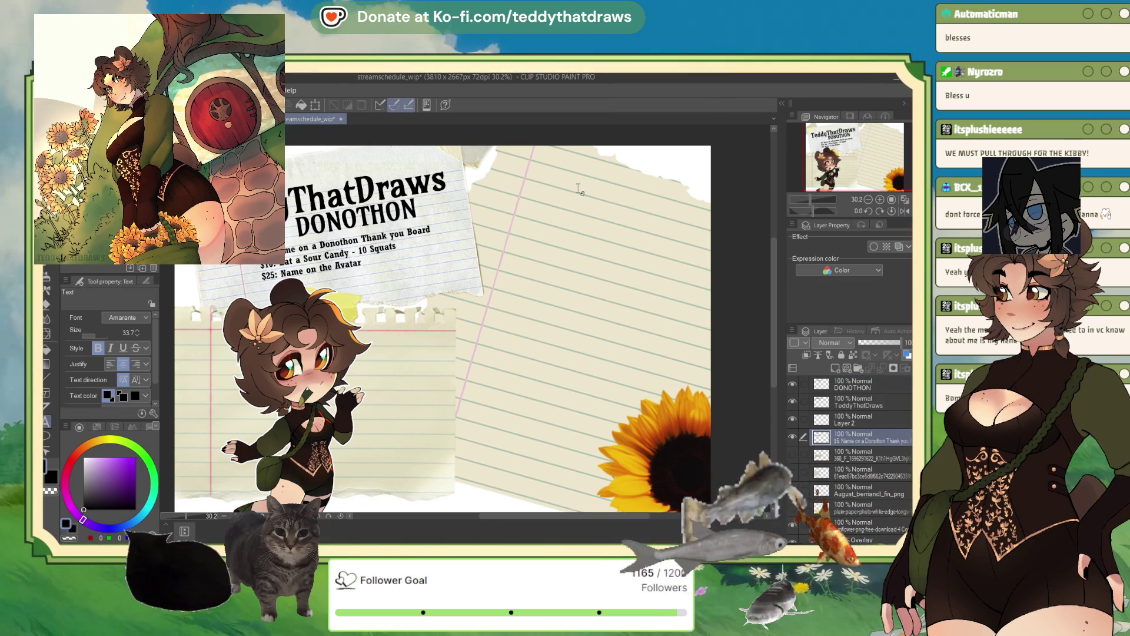
{"action": "left_click", "coordinate": [579, 189]}
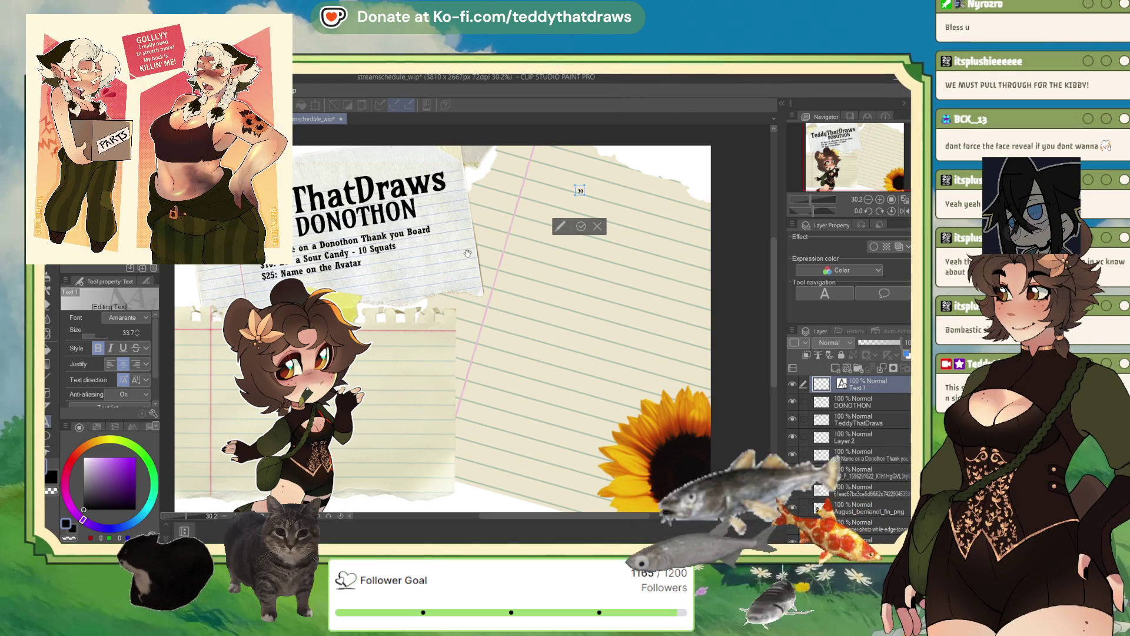
- Complete the '30: Pictures of the Cat' reward line, then switch to Subathoncard goals 1.png
{"action": "left_click", "coordinate": [578, 190]}
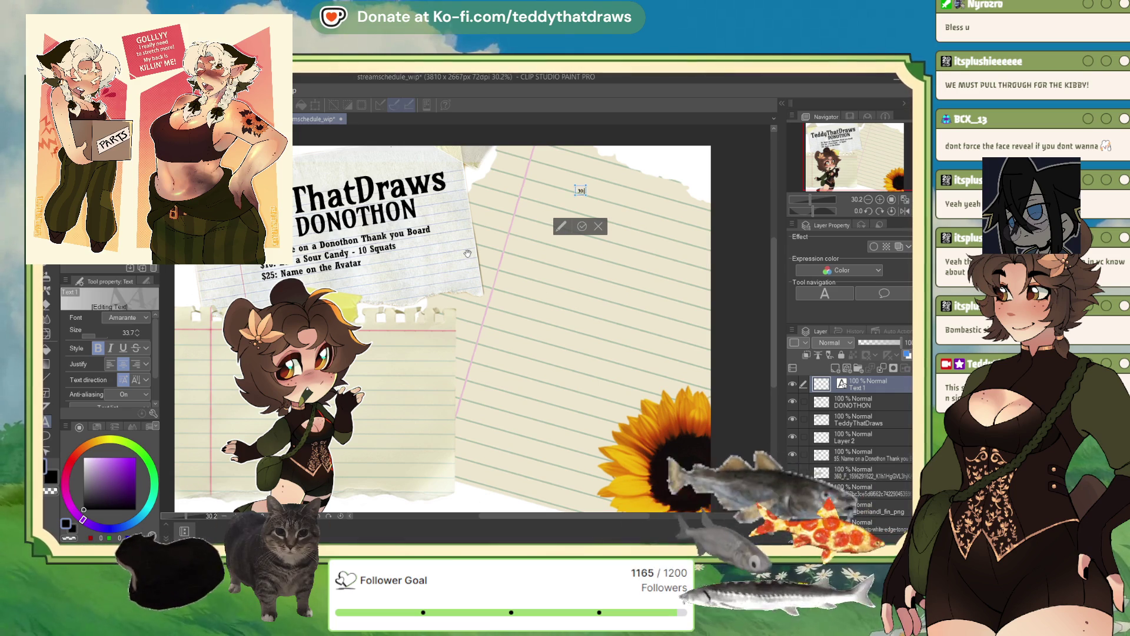
{"action": "type", "text": ":"}
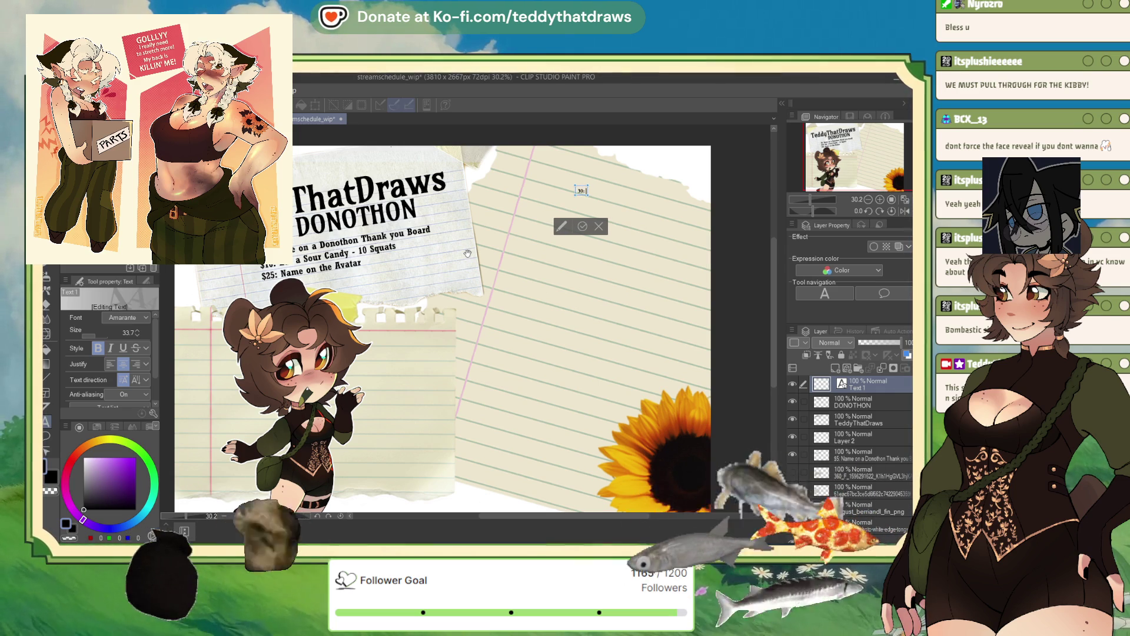
{"action": "type", "text": " 1"}
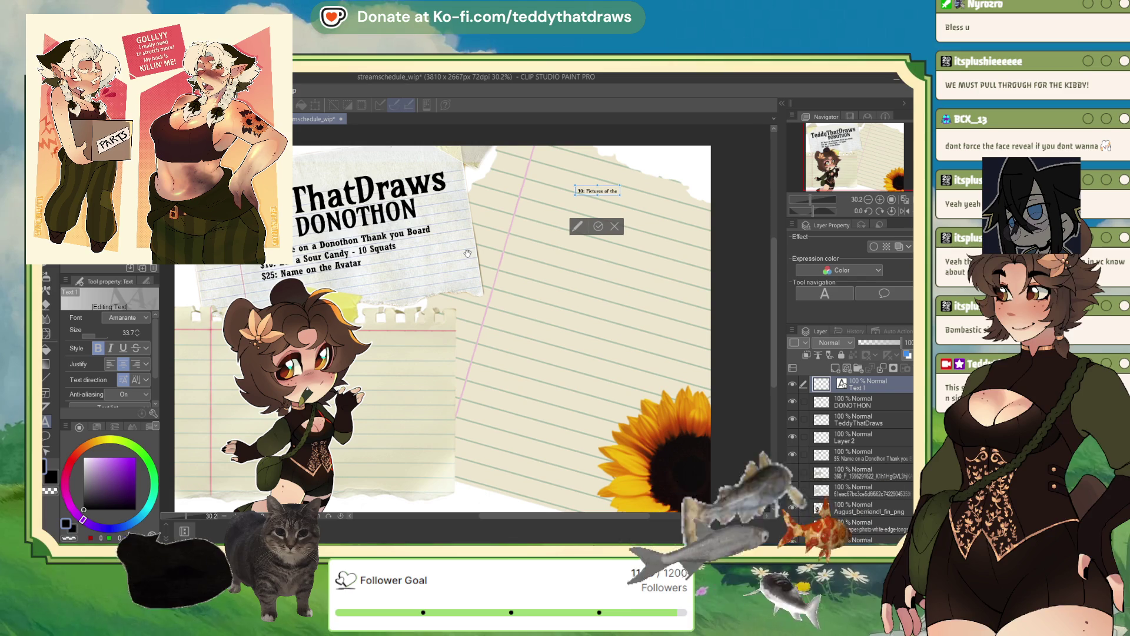
{"action": "type", "text": " t"}
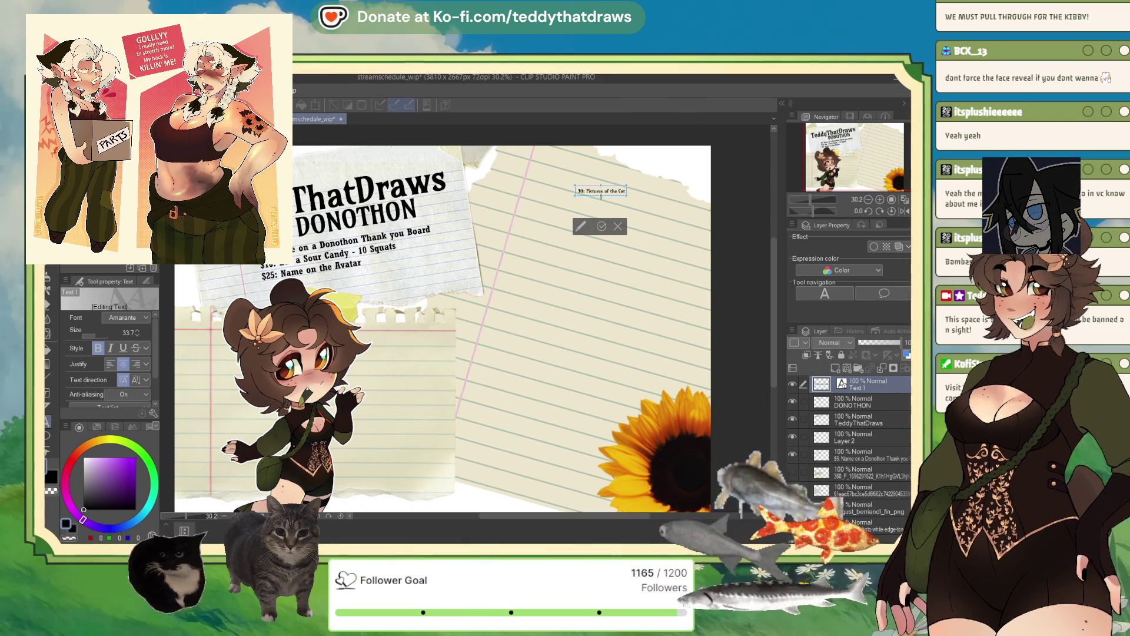
{"action": "left_click", "coordinate": [602, 223]}
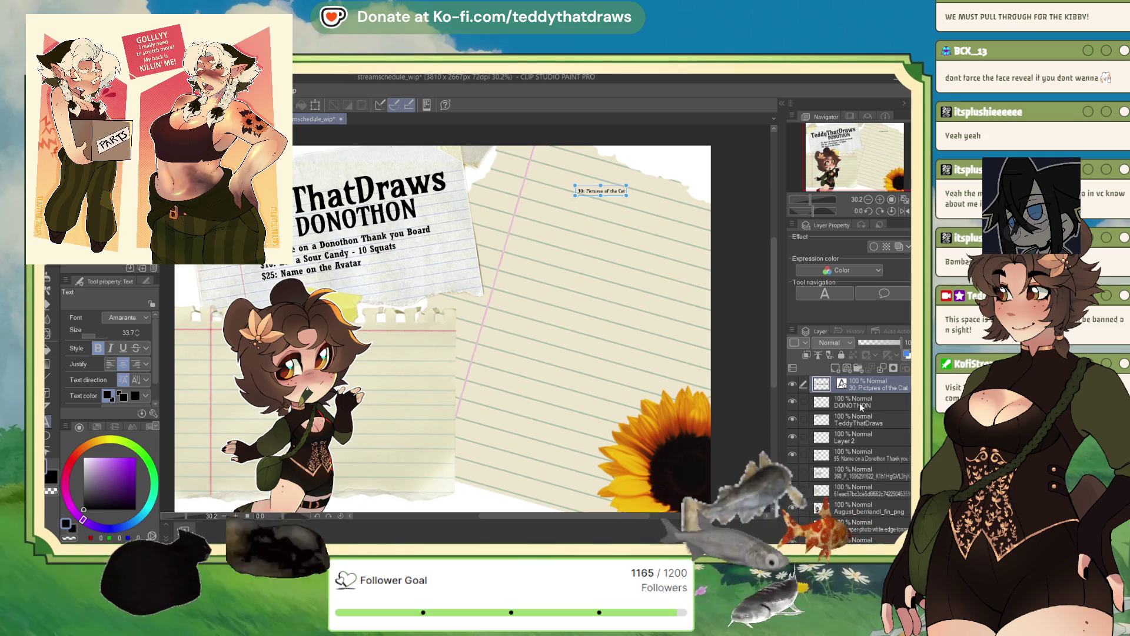
{"action": "left_click", "coordinate": [856, 402]}
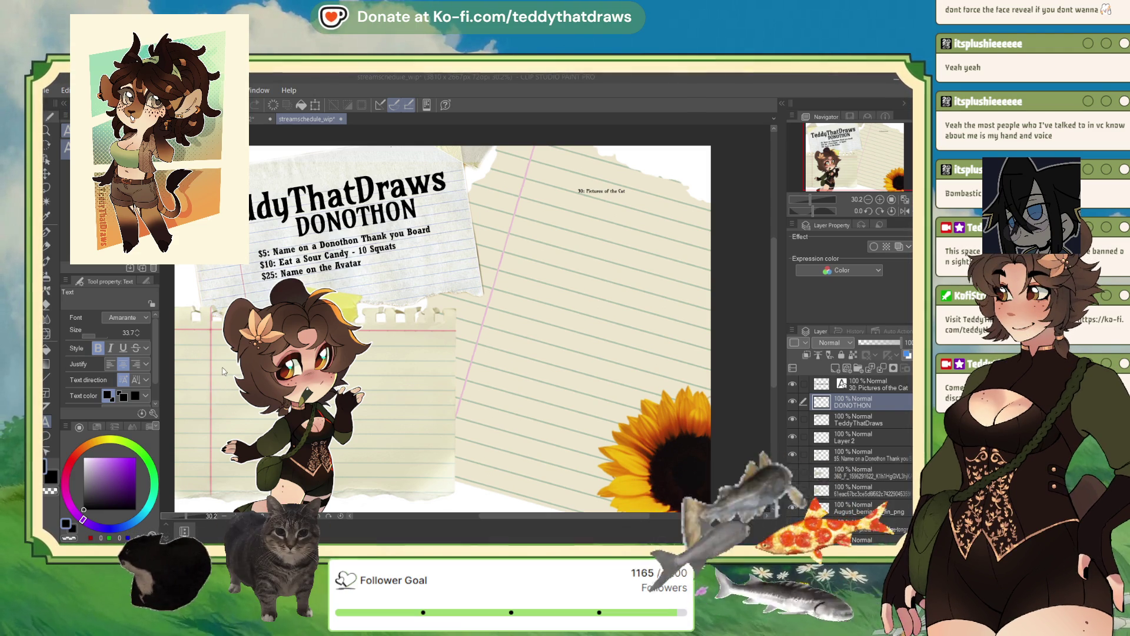
{"action": "key", "text": "ctrl+Tab"}
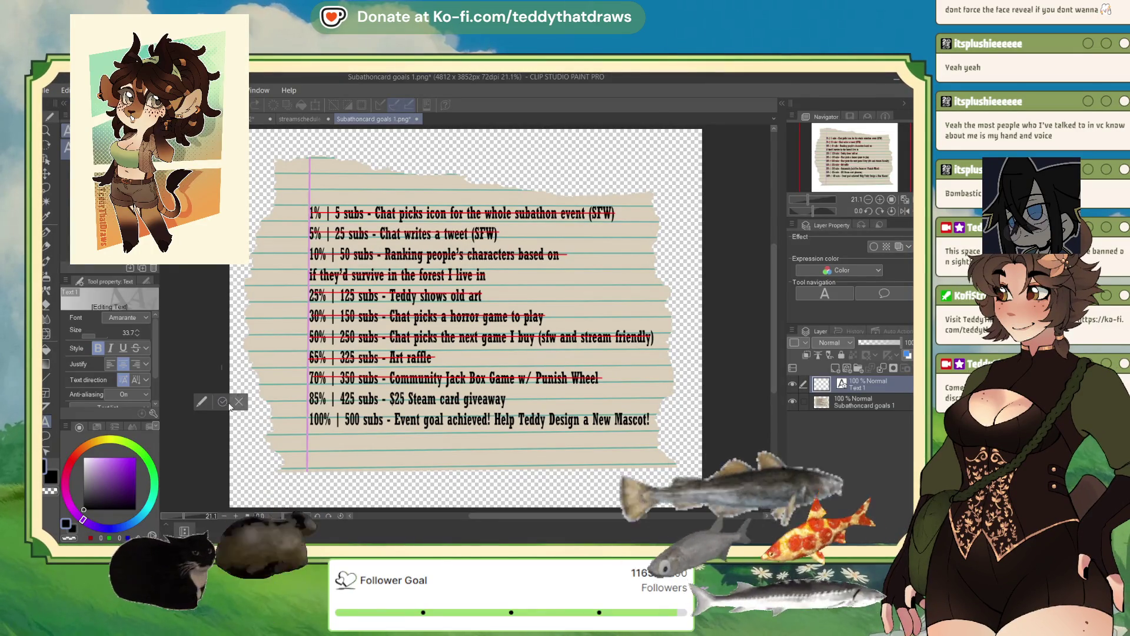
- Cancel the empty text edit on the goals card and zoom in on its goals list
{"action": "key", "text": "Escape"}
{"action": "scroll", "coordinate": [410, 244], "scroll_direction": "up", "scroll_amount": 1}
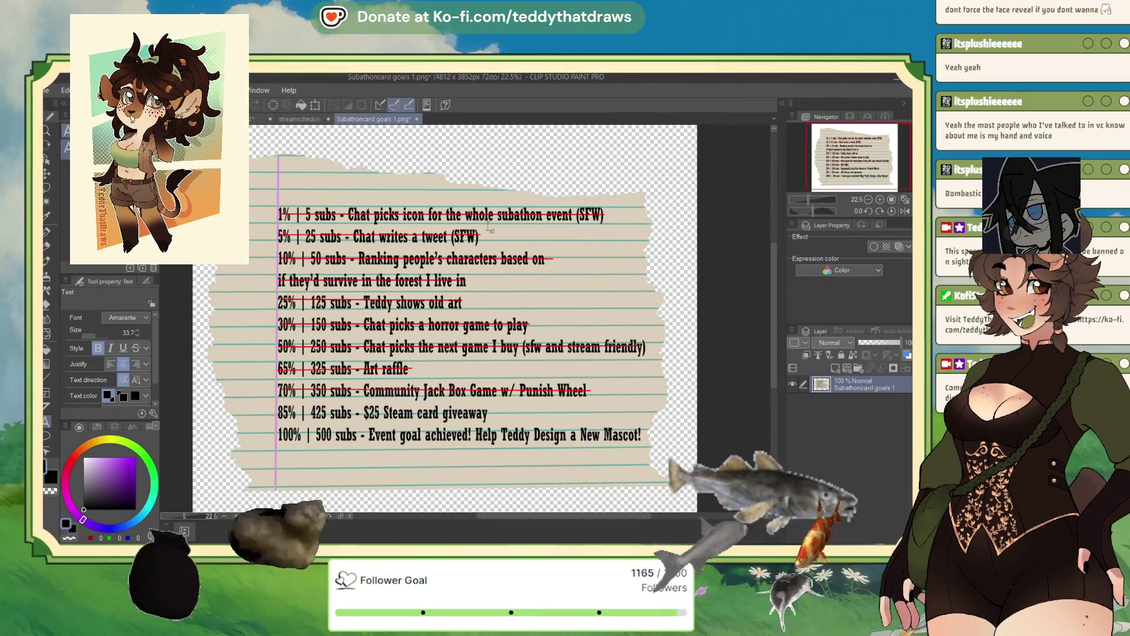
- Return to the stream schedule, discard an empty text box, and select the cat reward layer
{"action": "left_click", "coordinate": [325, 120]}
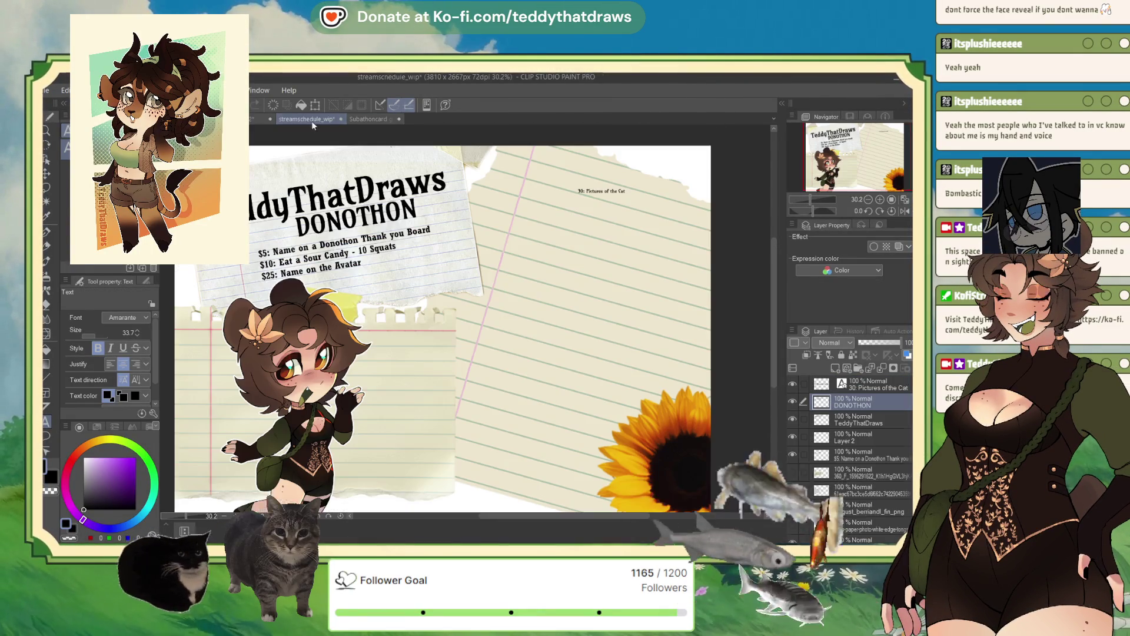
{"action": "left_click", "coordinate": [627, 191]}
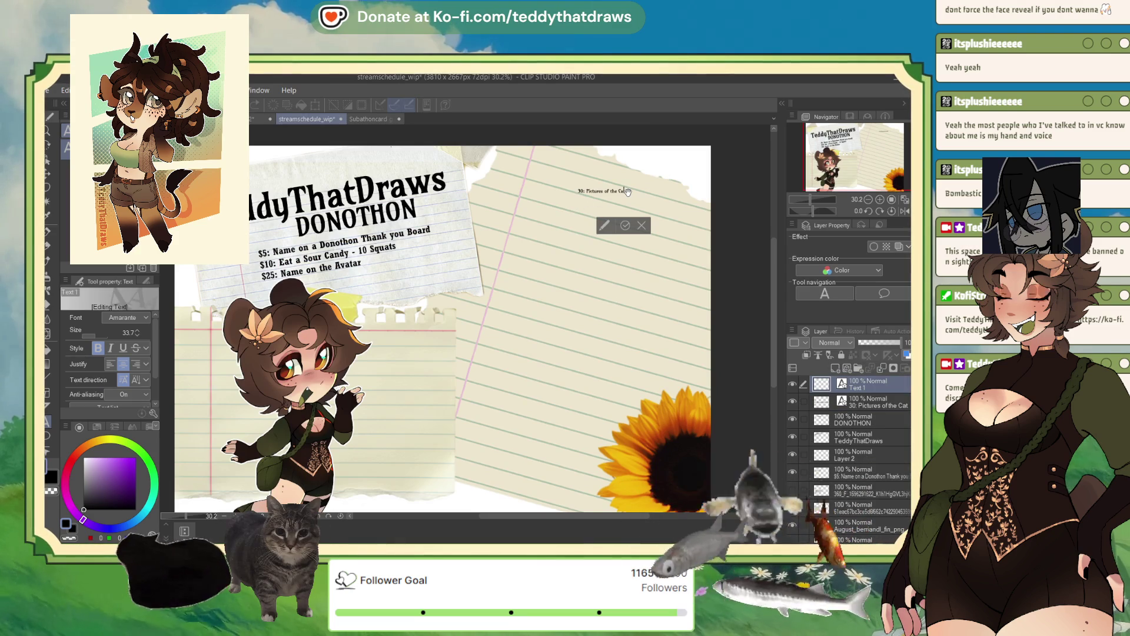
{"action": "left_click", "coordinate": [872, 402]}
{"action": "left_click", "coordinate": [868, 384]}
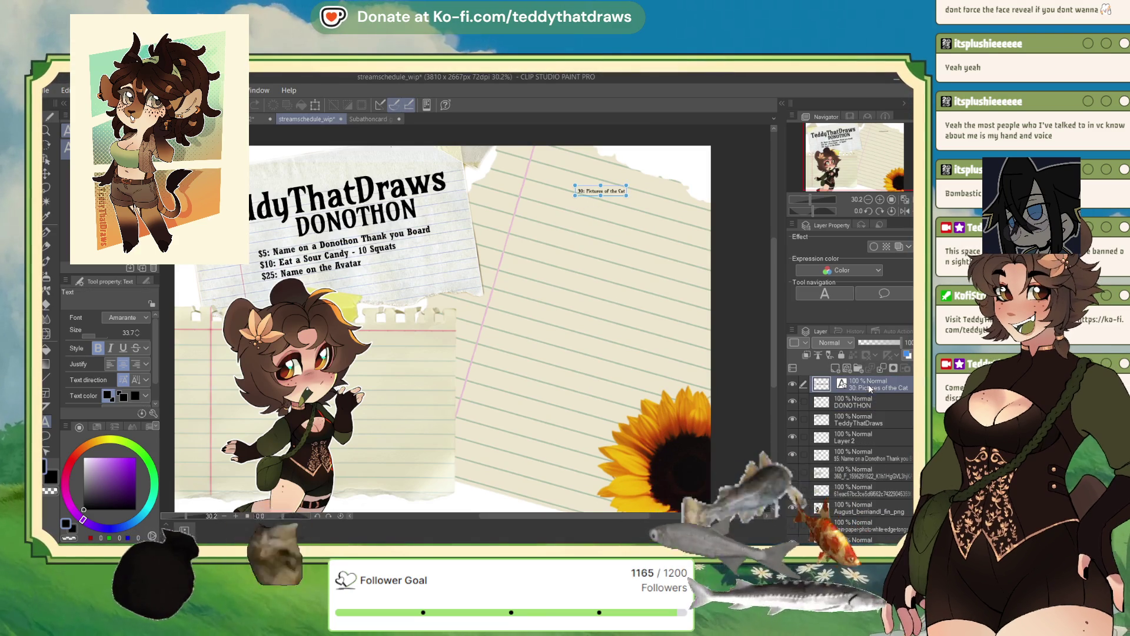
- Add the line 'Chat Writes a Tweet (With rules)' beneath '30: Pictures of the Cat'
{"action": "left_click", "coordinate": [627, 192]}
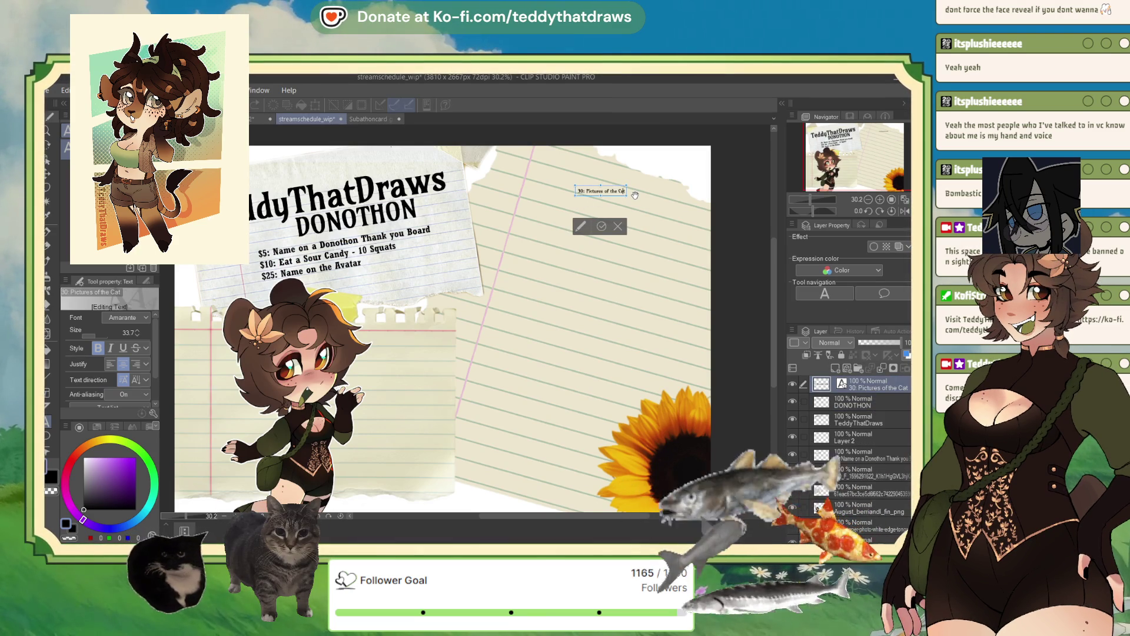
{"action": "key", "text": "Return"}
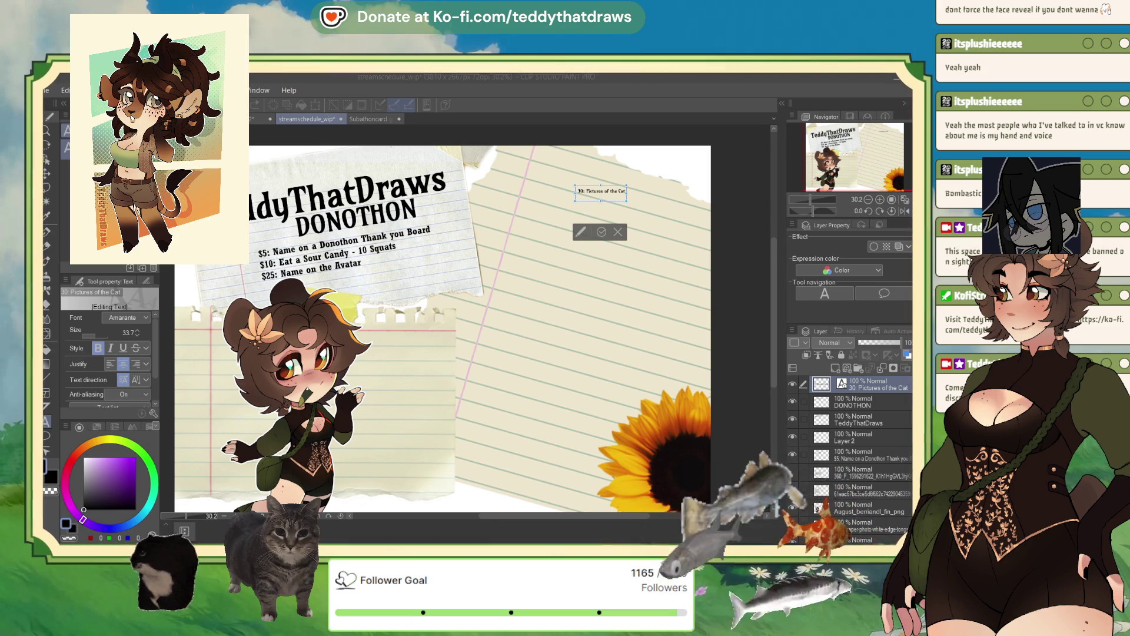
{"action": "left_click", "coordinate": [592, 200]}
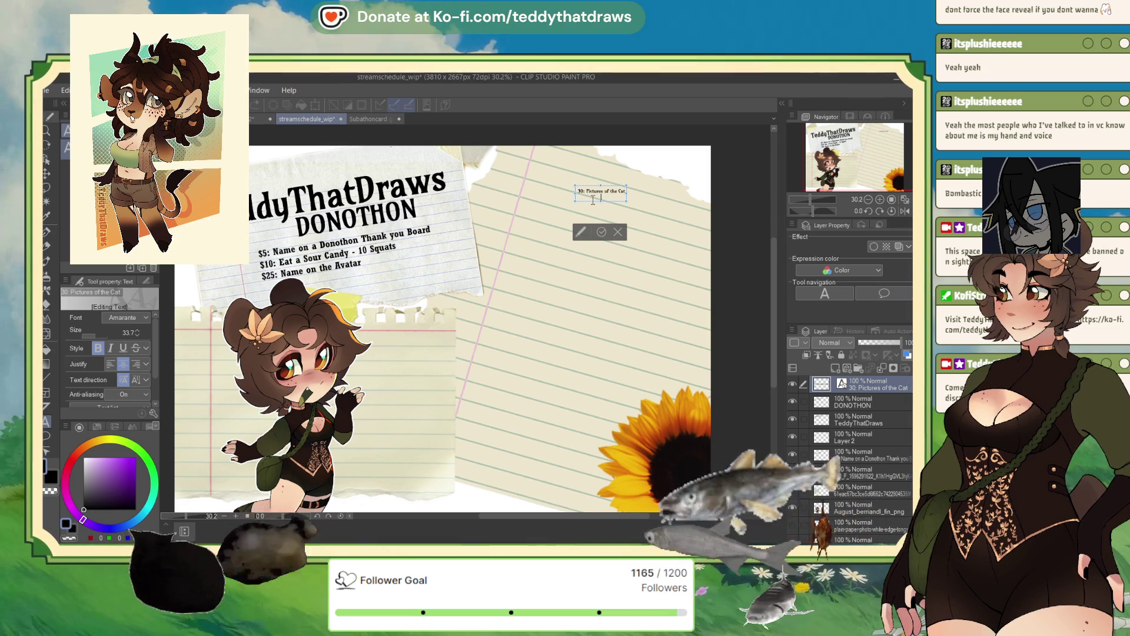
{"action": "key", "text": "Return"}
{"action": "type", "text": "That Wr"}
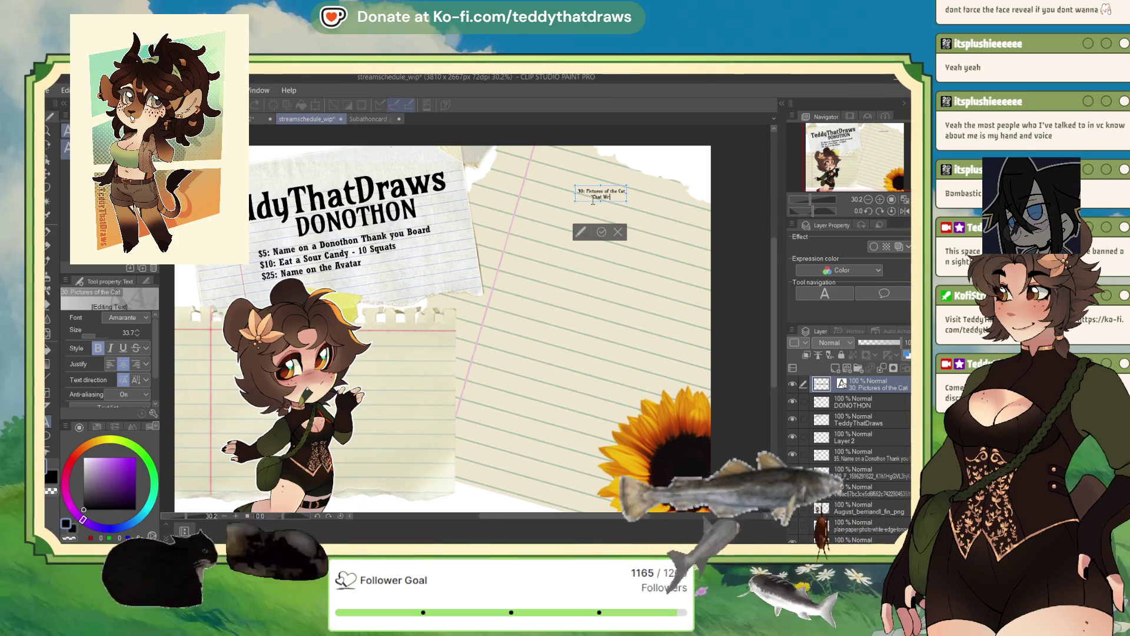
{"action": "type", "text": " a Tweet"}
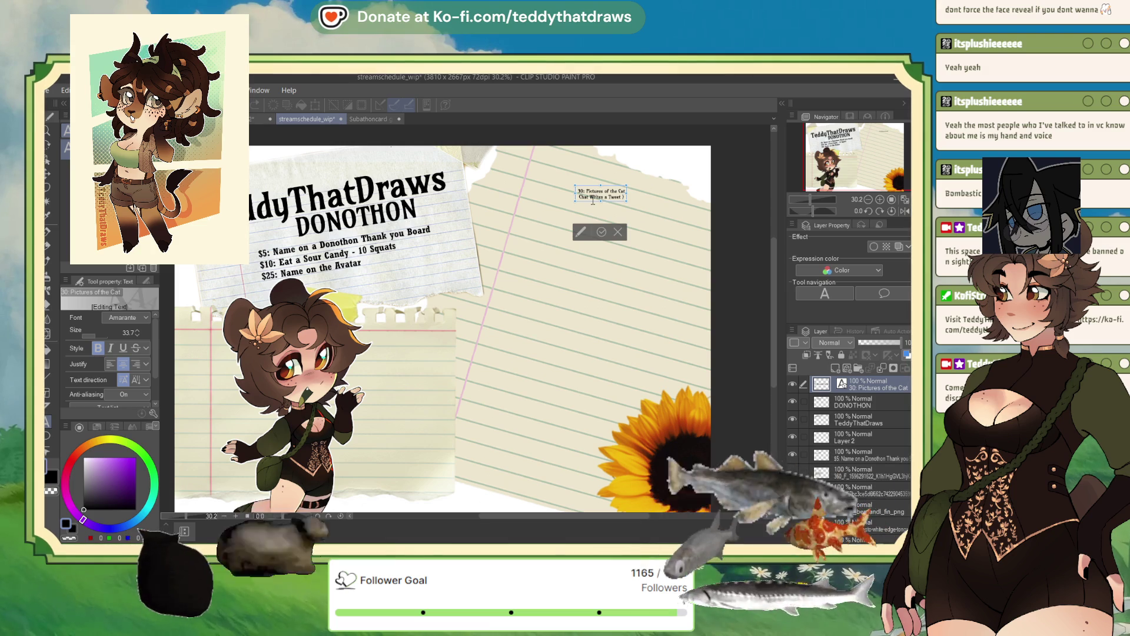
{"action": "type", "text": " ("}
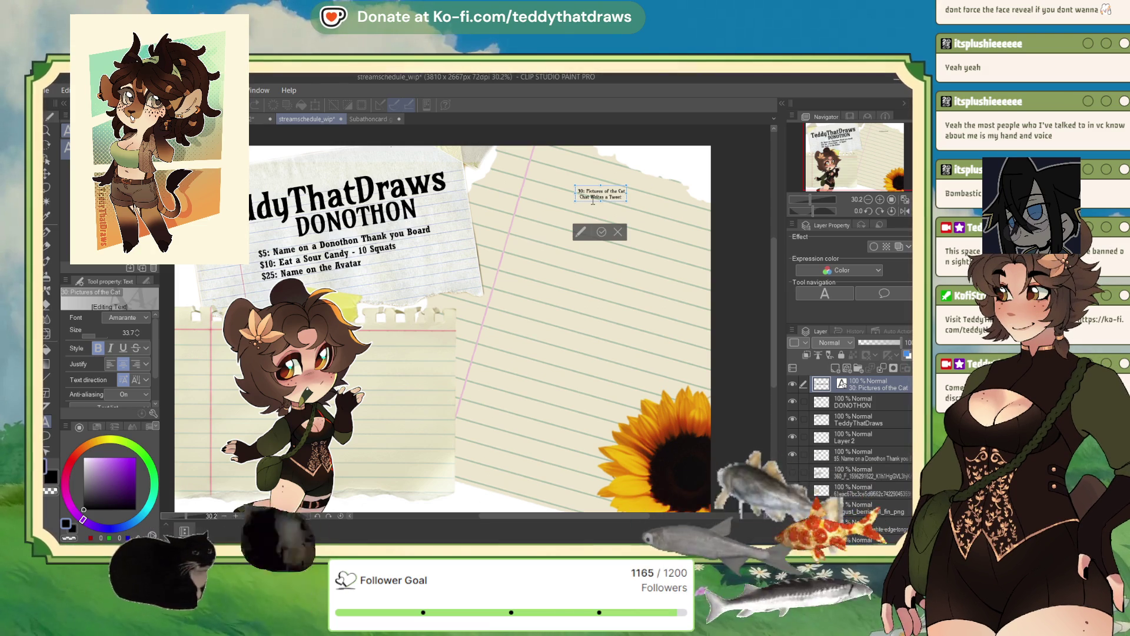
{"action": "type", "text": "W"}
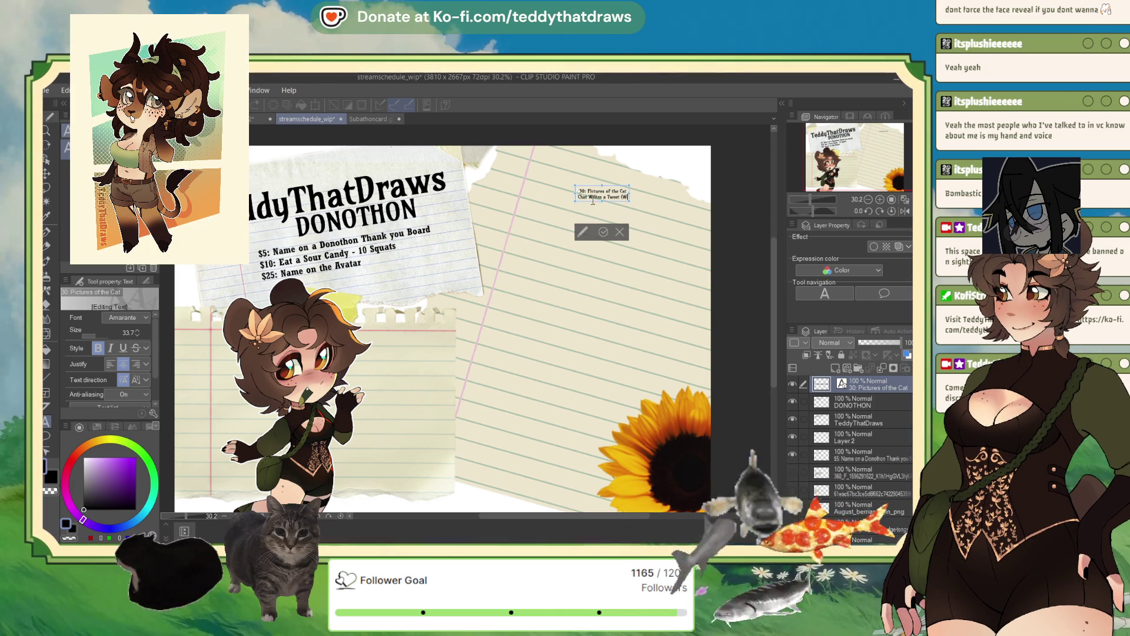
{"action": "type", "text": "ith rules)"}
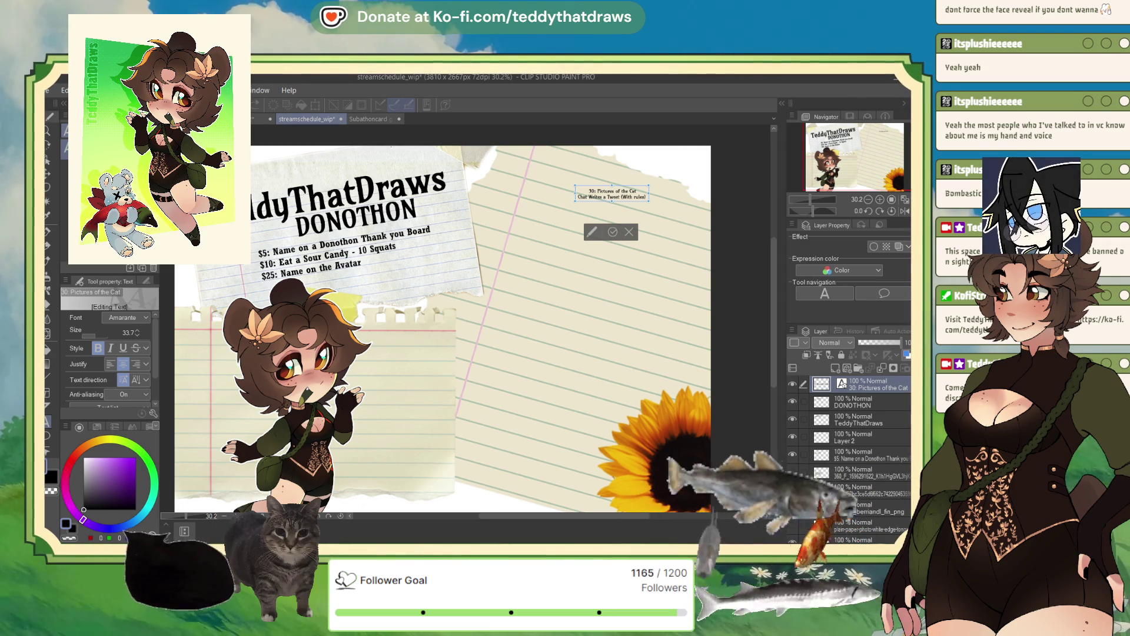
{"action": "key", "text": "Return"}
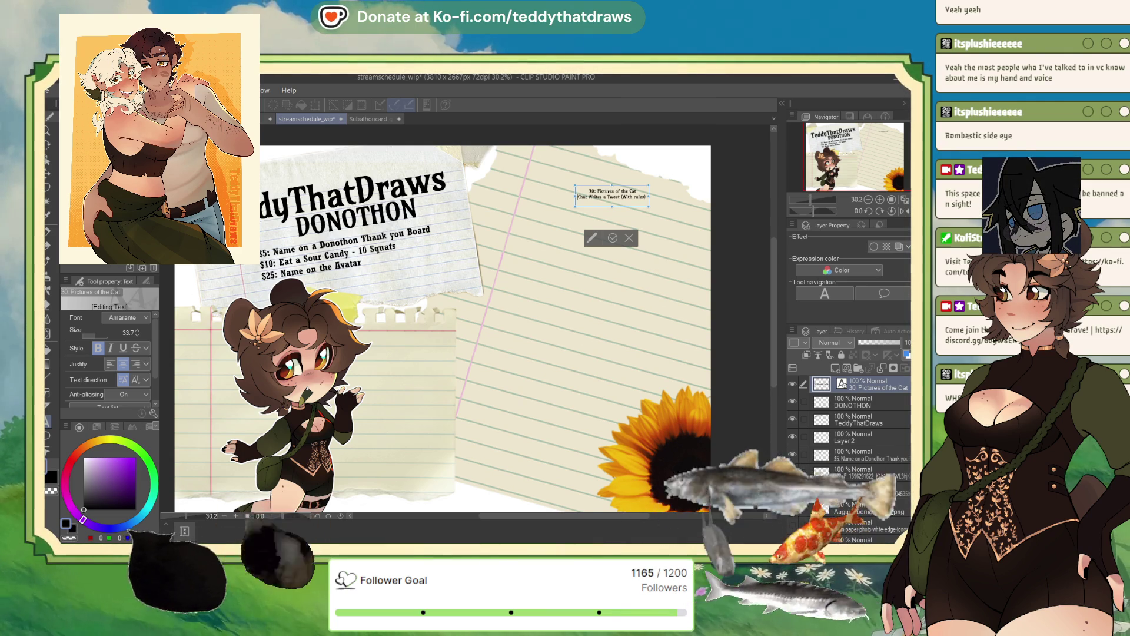
- Correct the number to 50 and add the '100: End every Sentence with Rawr … (can be repeated)' line
{"action": "type", "text": "100"}
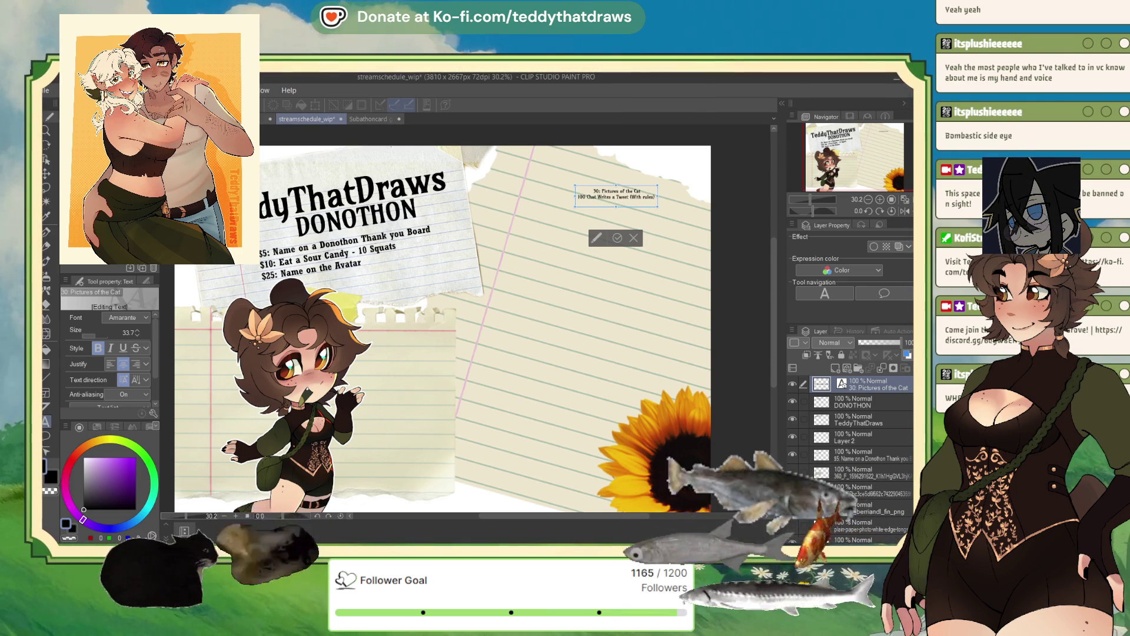
{"action": "key", "text": "BackSpace"}
{"action": "key", "text": "BackSpace"}
{"action": "key", "text": "BackSpace"}
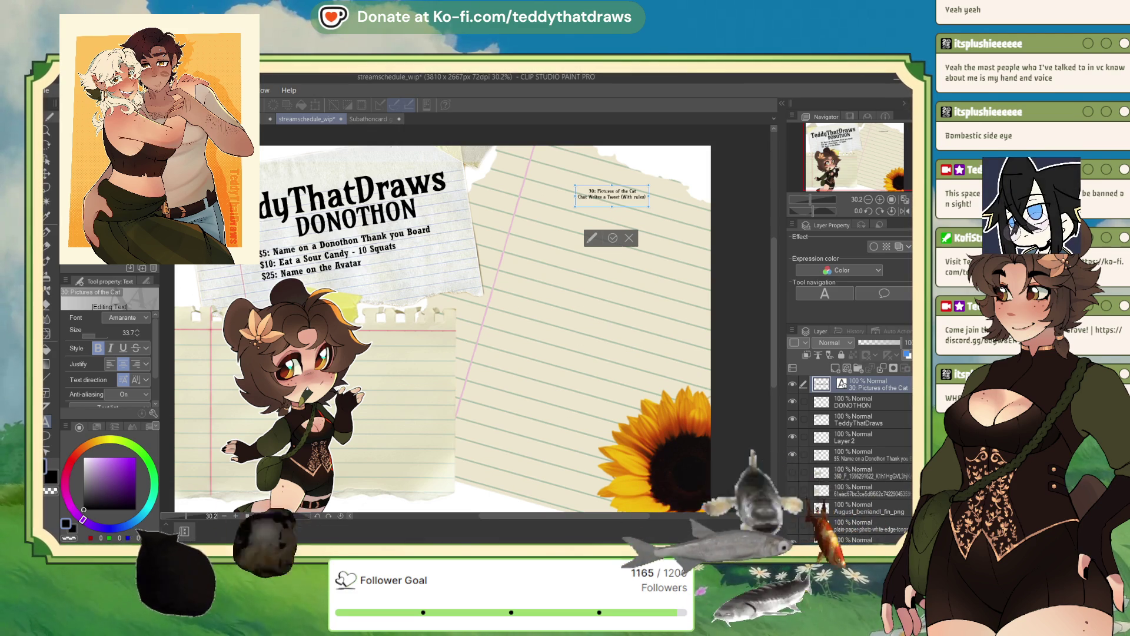
{"action": "type", "text": "50:"}
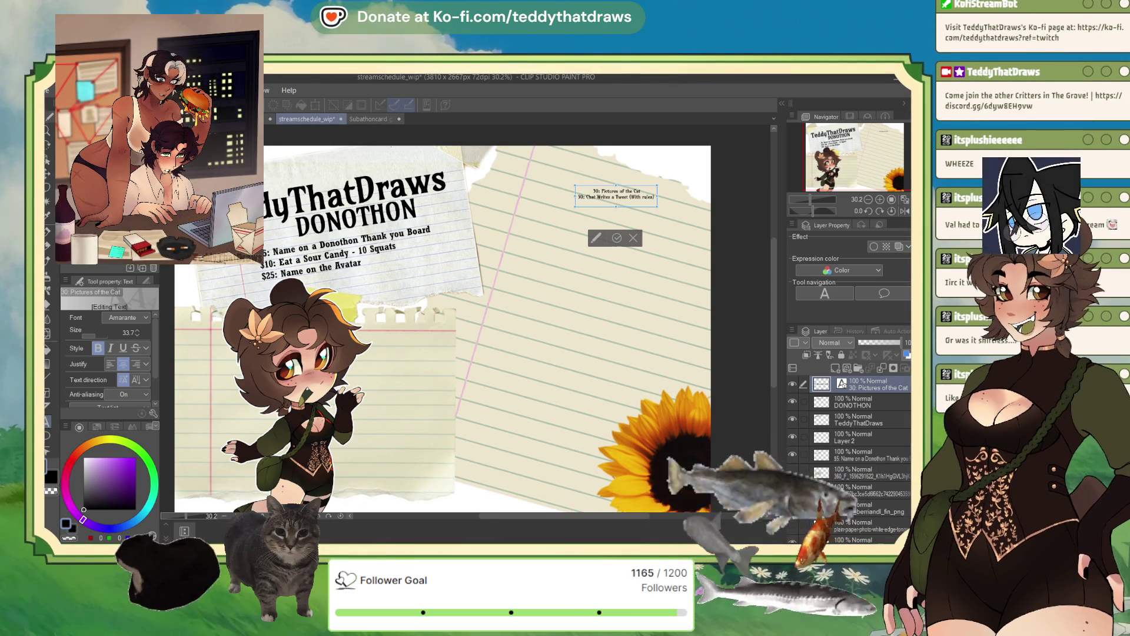
{"action": "key", "text": "Return"}
{"action": "type", "text": "100"}
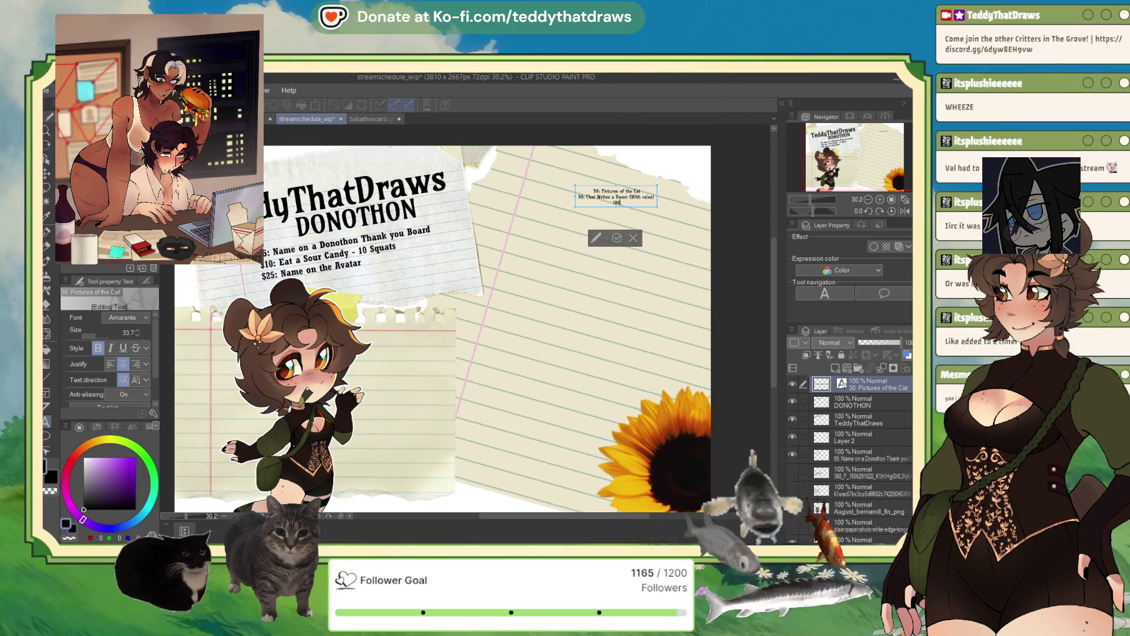
{"action": "type", "text": ":"}
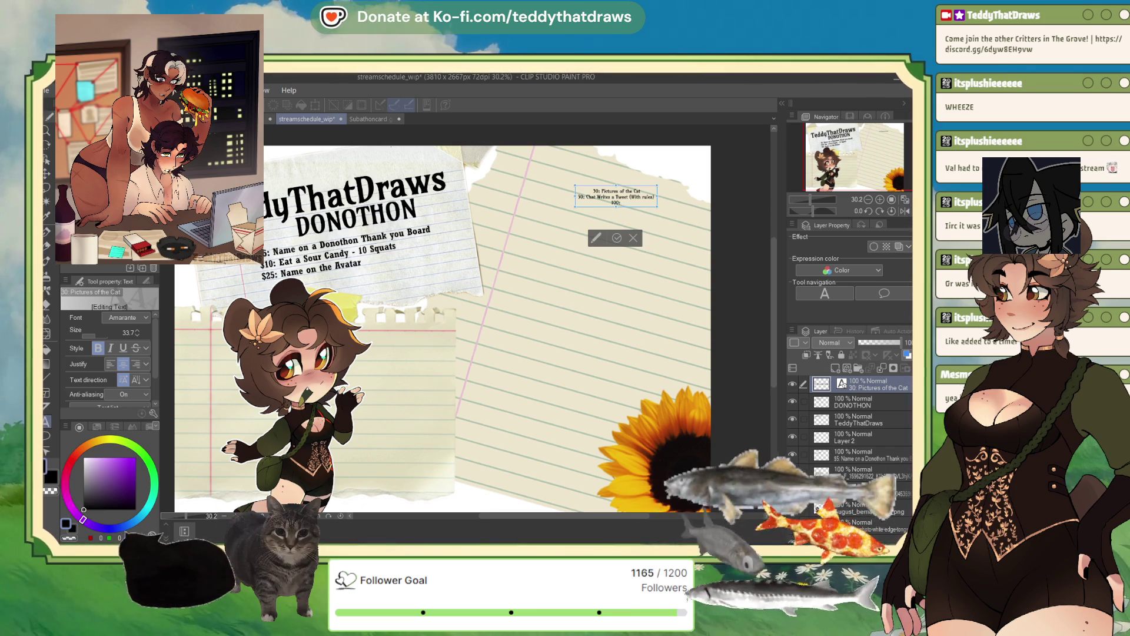
{"action": "type", "text": "End every Sentence w"}
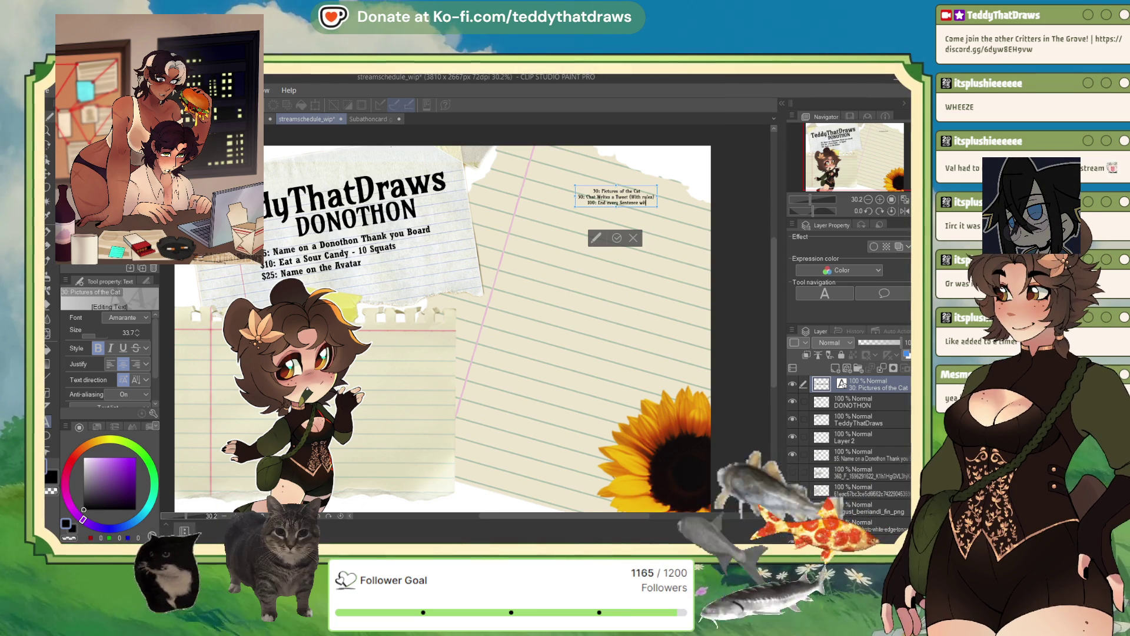
{"action": "type", "text": "ith Rawr"}
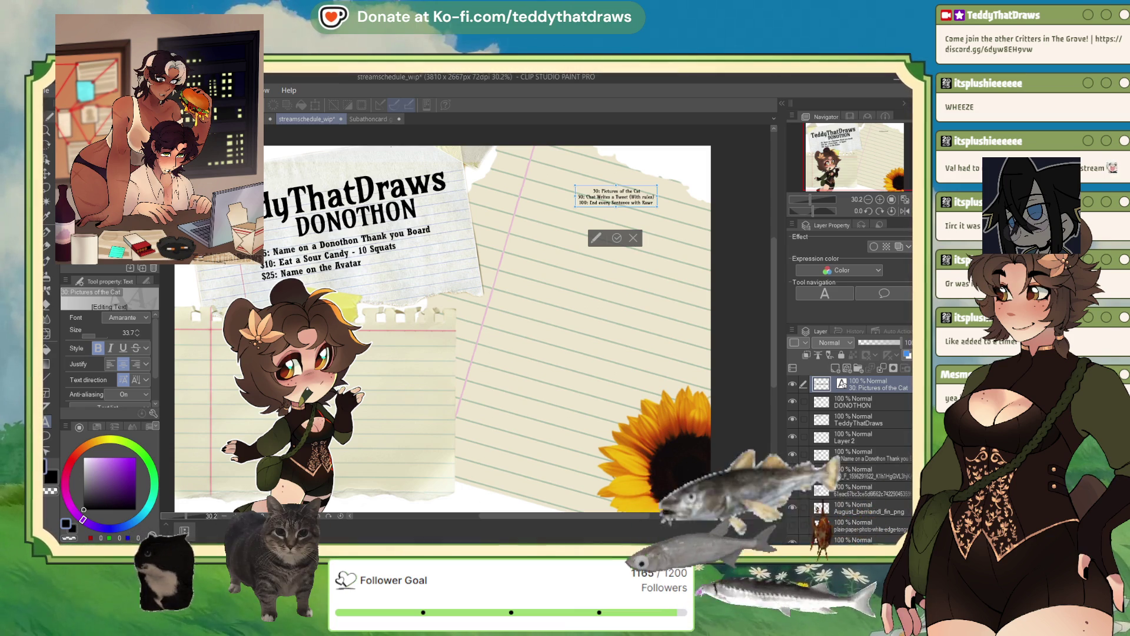
{"action": "type", "text": "for 50 m"}
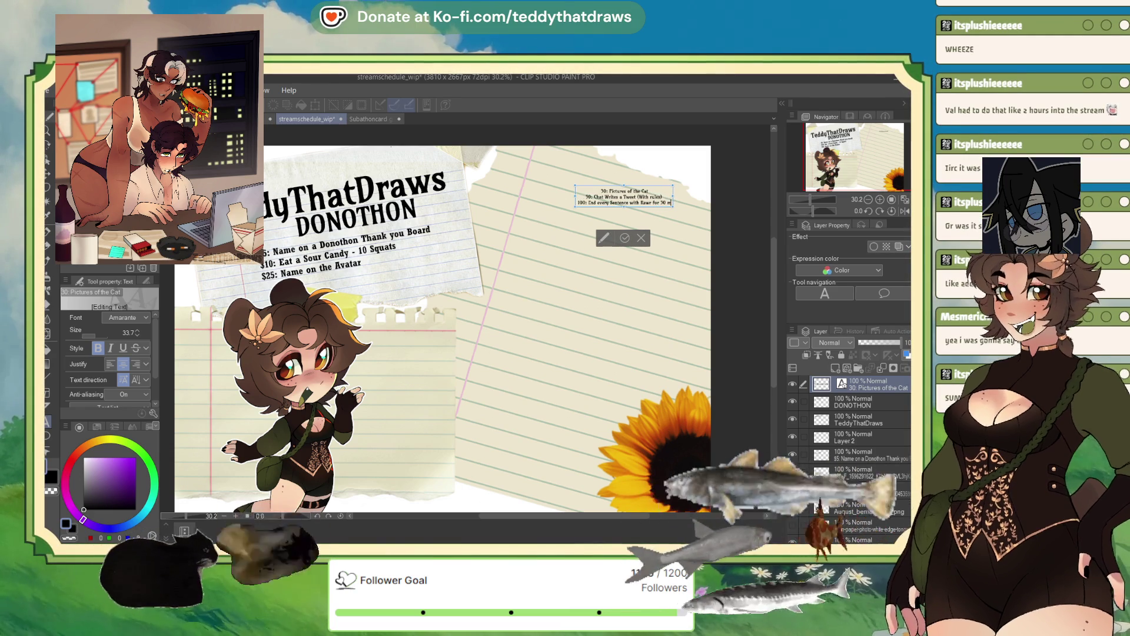
{"action": "type", "text": "i"}
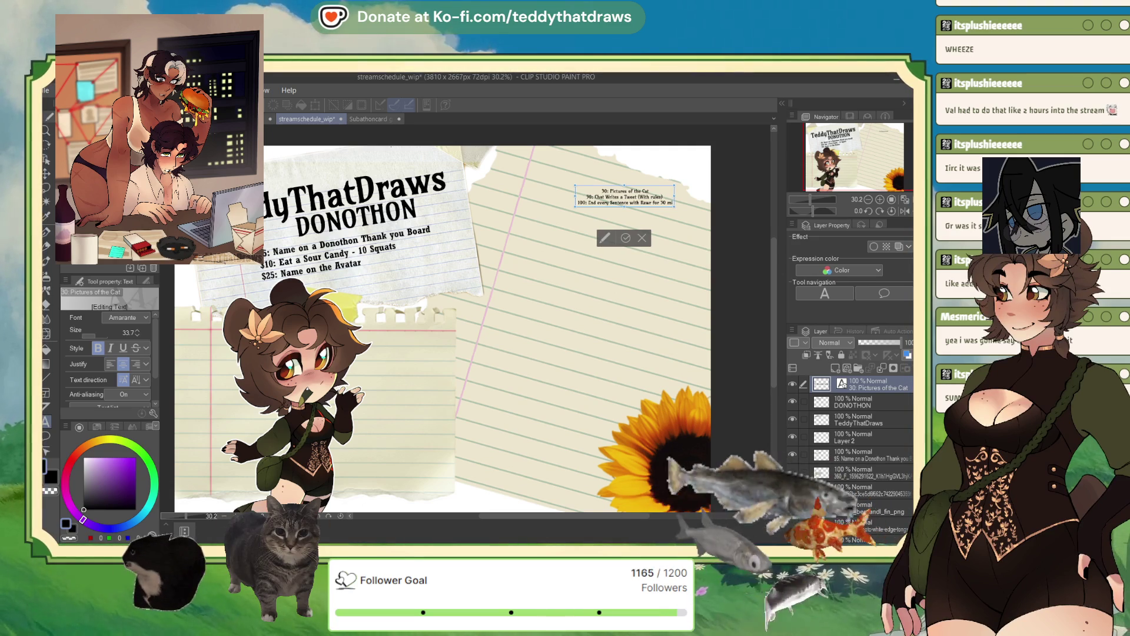
{"action": "type", "text": "ns (can be repeated"}
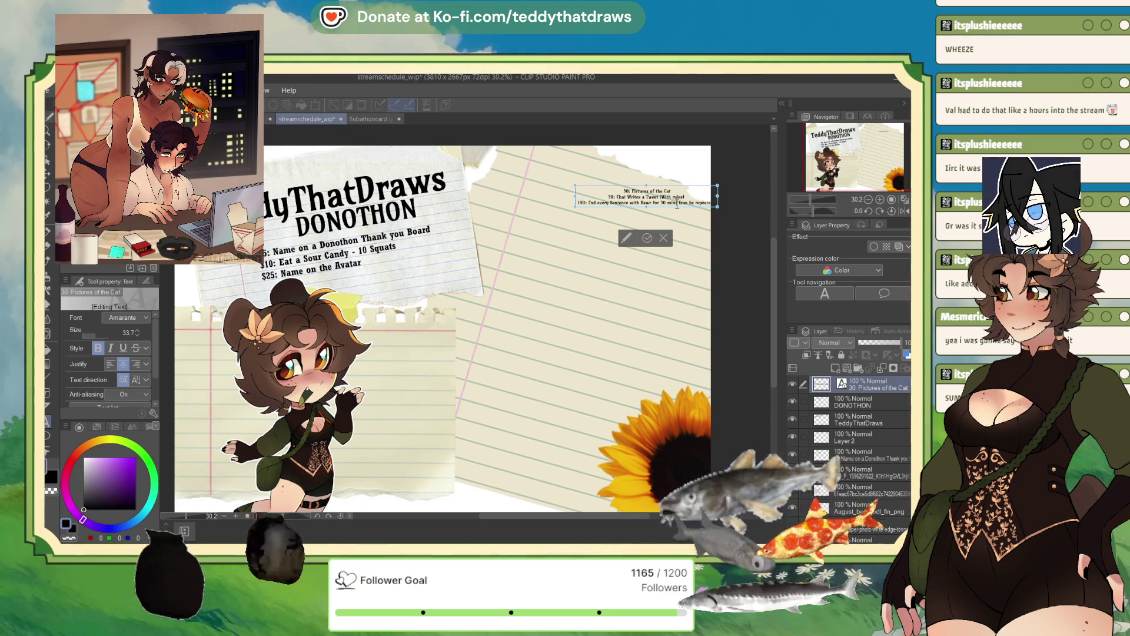
{"action": "type", "text": ")"}
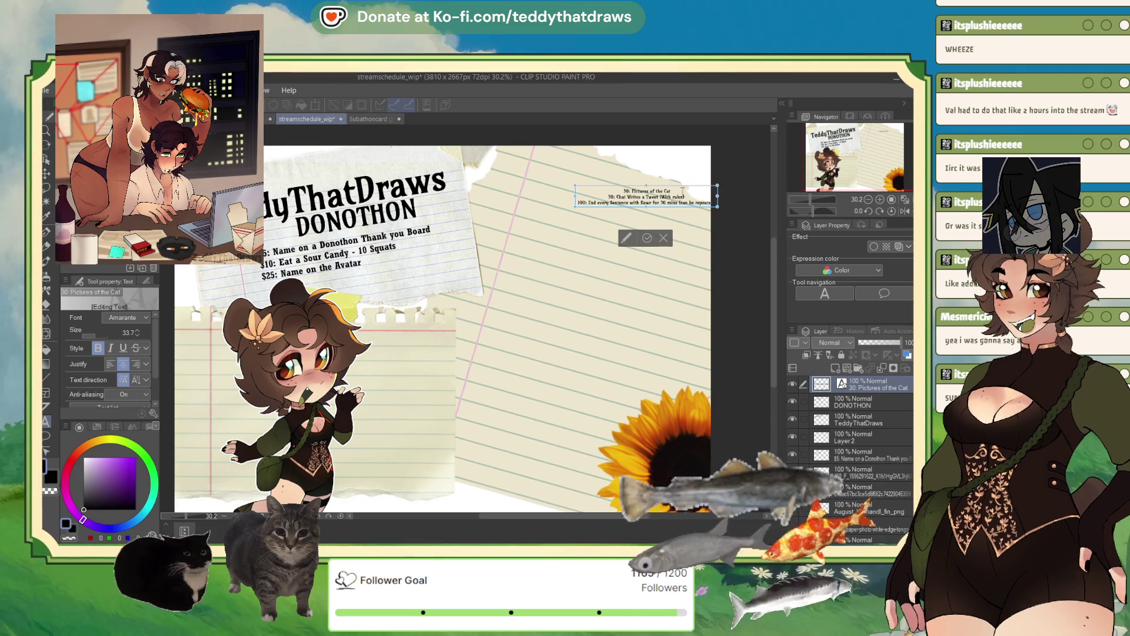
- Start a '125:' line and enlarge the reward list text size
{"action": "left_click", "coordinate": [678, 203]}
{"action": "key", "text": "Return"}
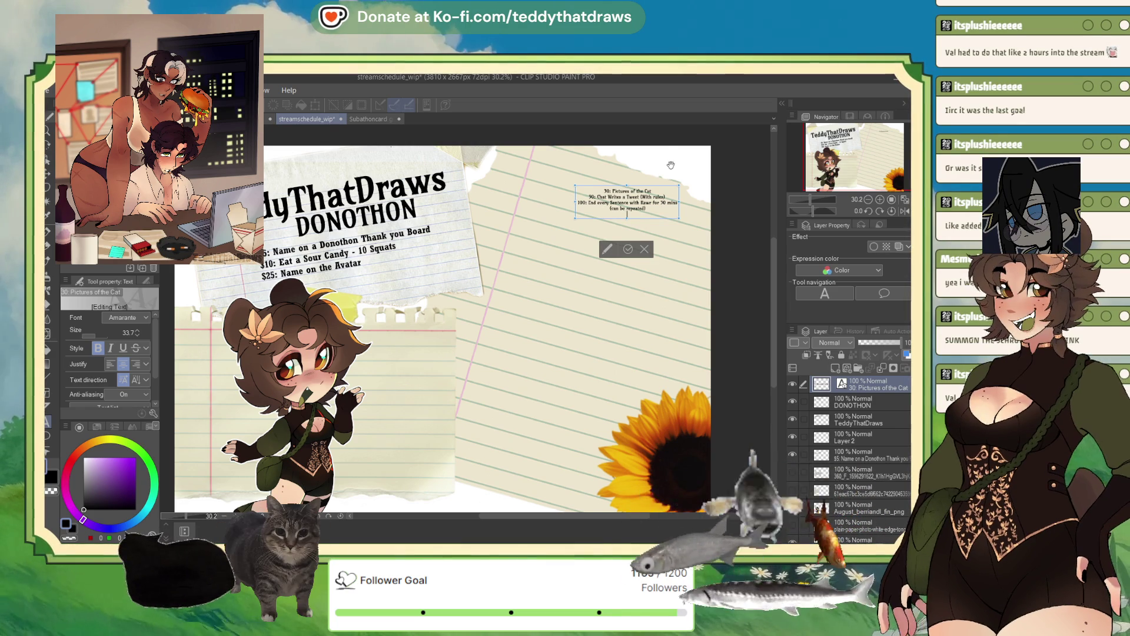
{"action": "type", "text": "125:"}
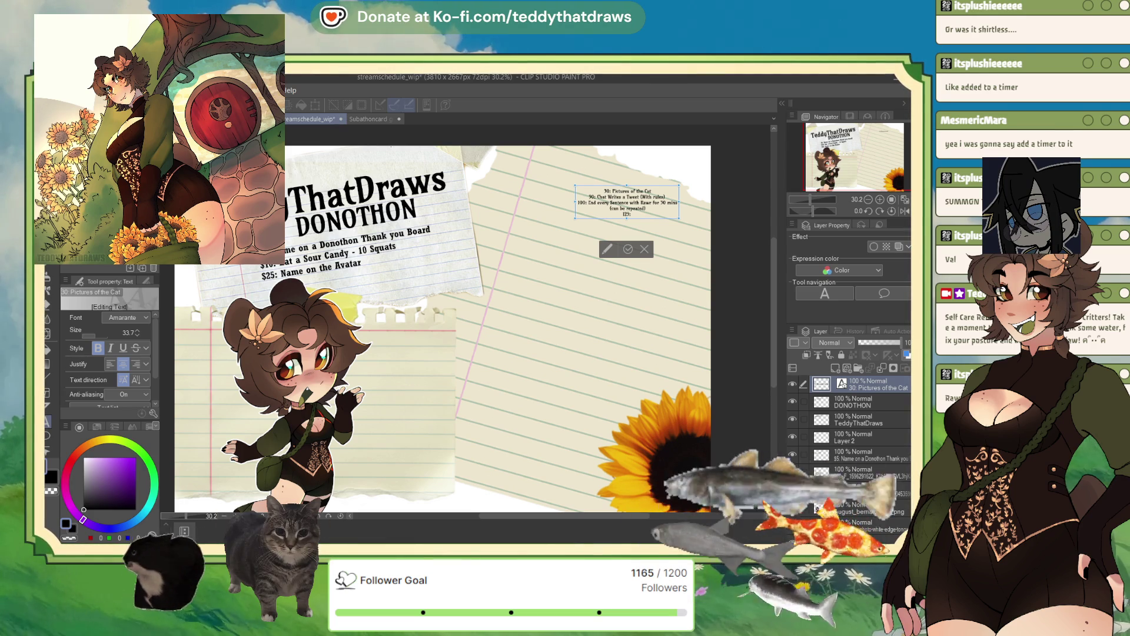
{"action": "left_click", "coordinate": [137, 333]}
{"action": "left_click", "coordinate": [137, 333]}
{"action": "left_click", "coordinate": [137, 333]}
{"action": "left_click", "coordinate": [137, 332]}
{"action": "left_click", "coordinate": [137, 333]}
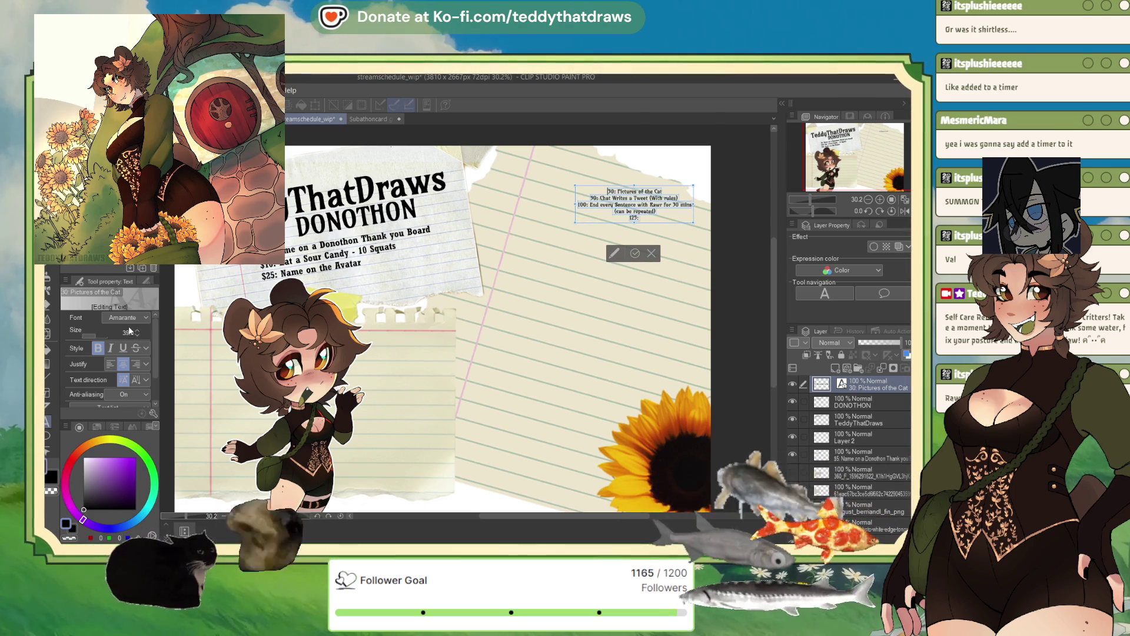
- Raise the reward list text size from 34 to 41 and move the block slightly left
{"action": "left_click", "coordinate": [137, 330]}
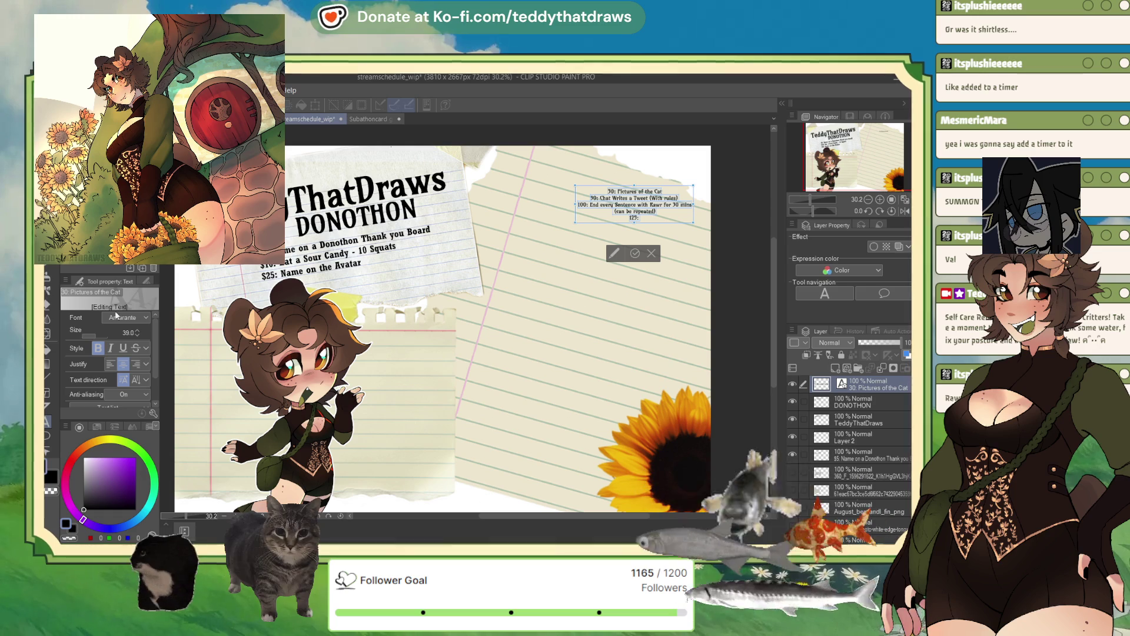
{"action": "left_click", "coordinate": [137, 330]}
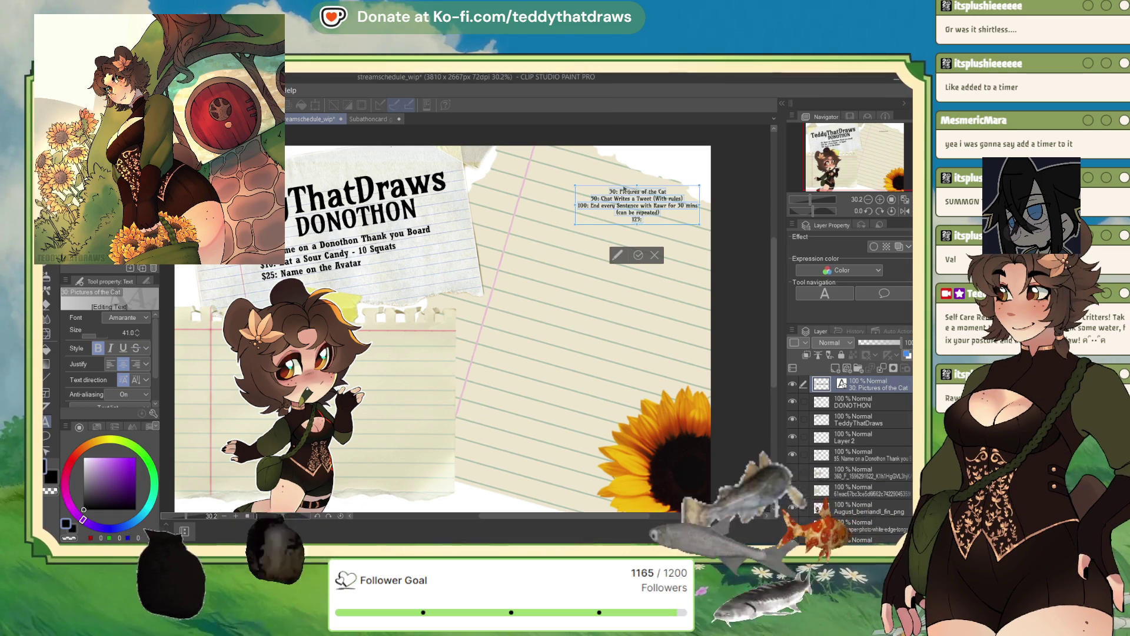
{"action": "left_click_drag", "start_coordinate": [624, 187], "coordinate": [581, 191]}
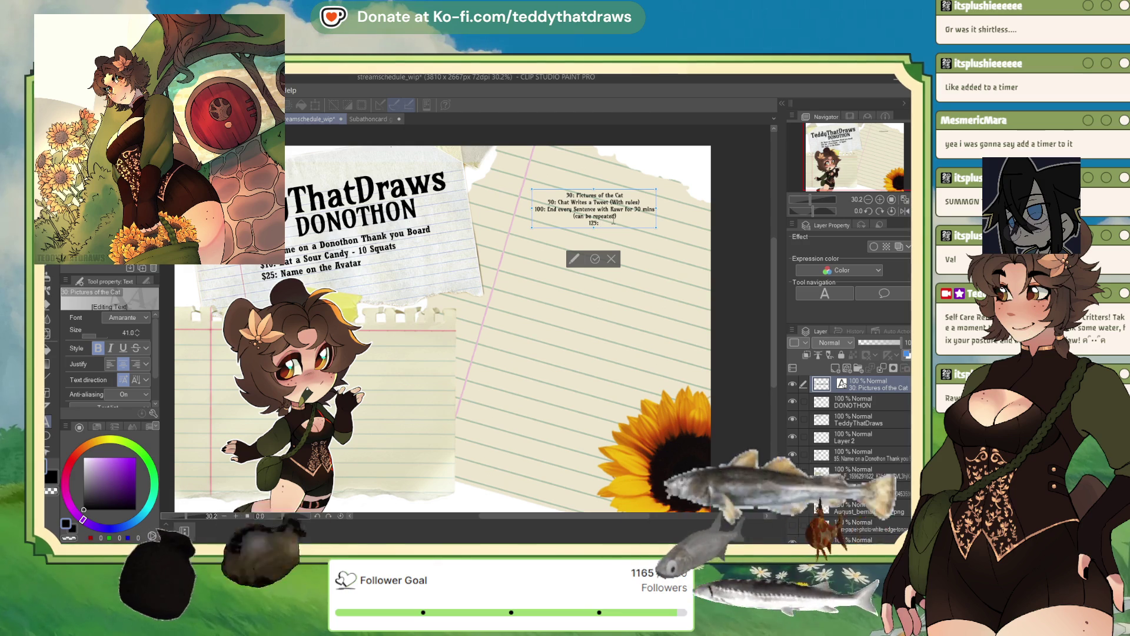
- Write the 125 reward 'Chat chooses a game for me to complete', fixing the typo, then begin a '150:' line
{"action": "type", "text": "Chatchooses a"}
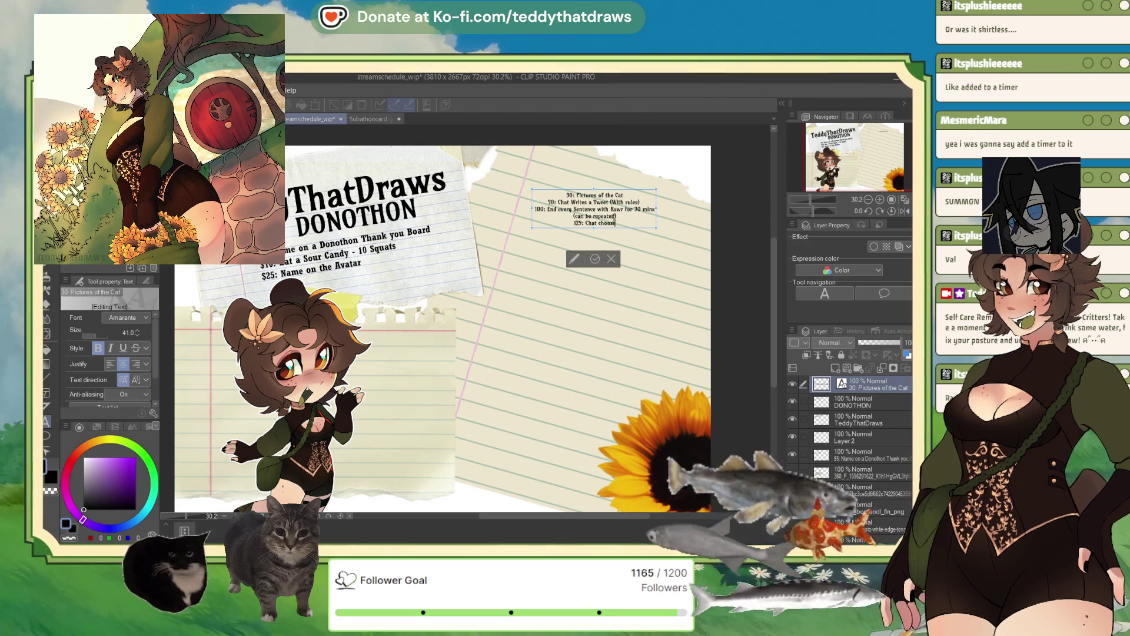
{"action": "type", "text": " game"}
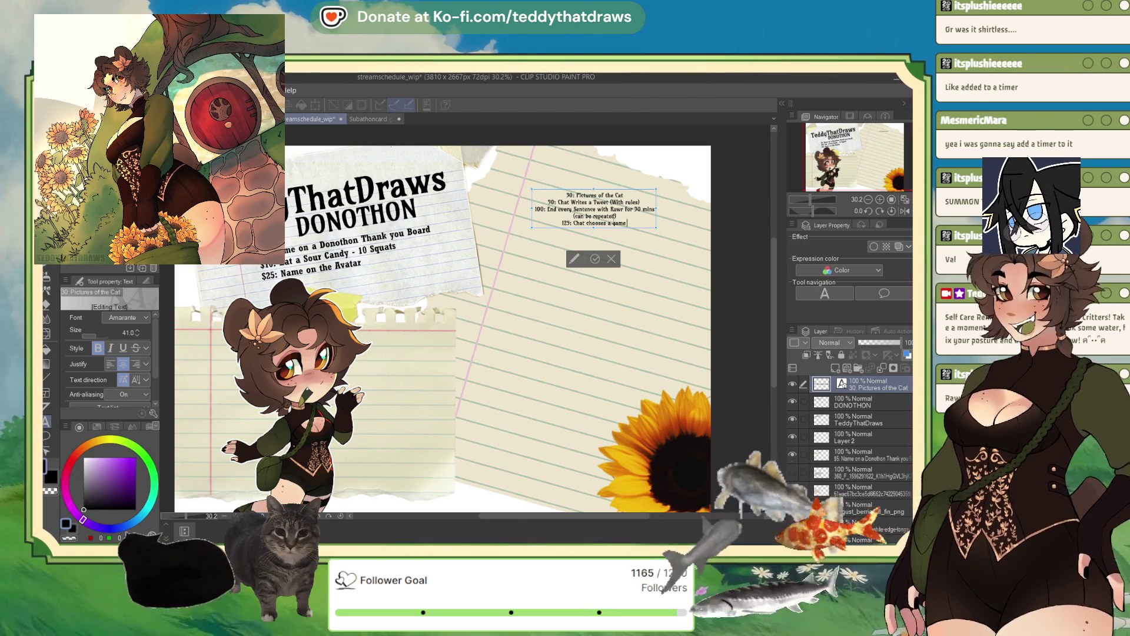
{"action": "type", "text": " for me to complete"}
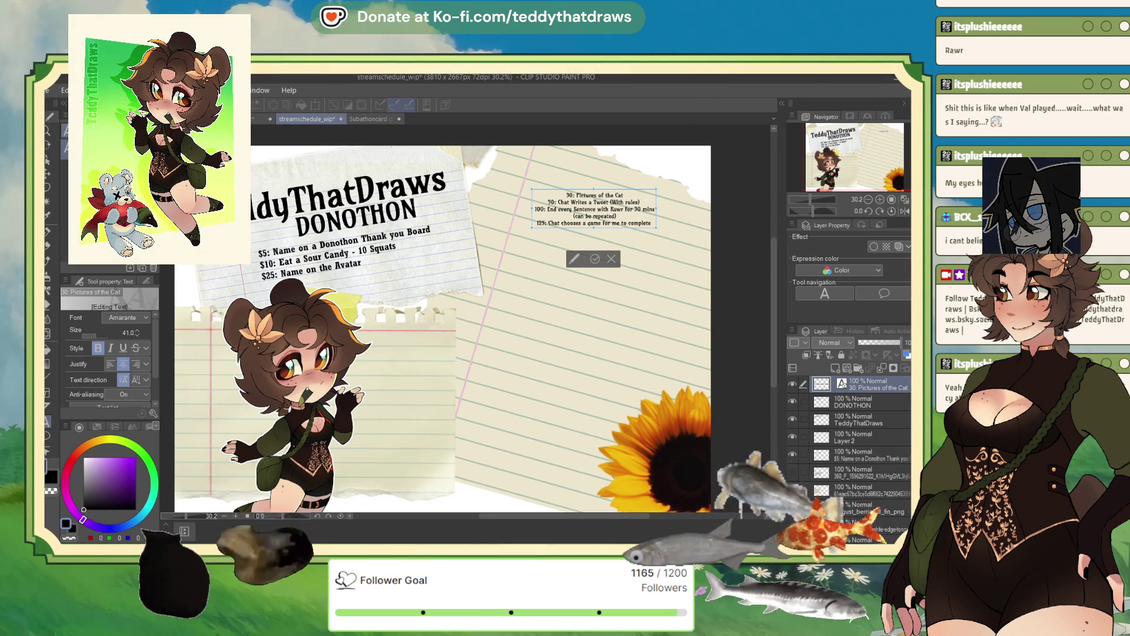
{"action": "key", "text": "BackSpace"}
{"action": "key", "text": "BackSpace"}
{"action": "key", "text": "BackSpace"}
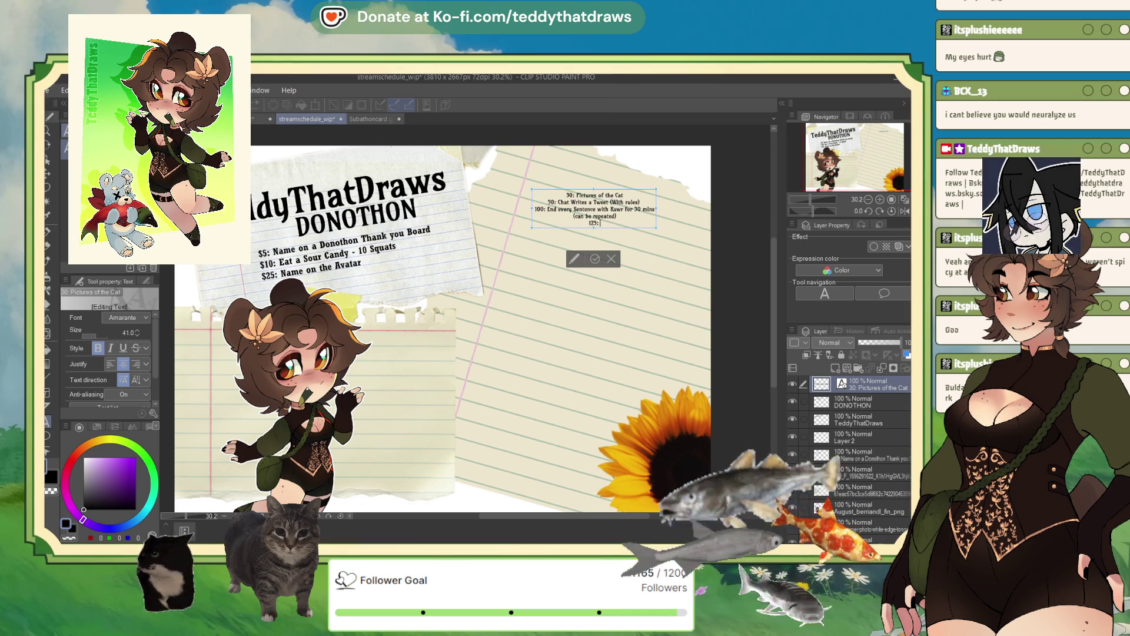
{"action": "type", "text": " Chat chooses a game for me to complete"}
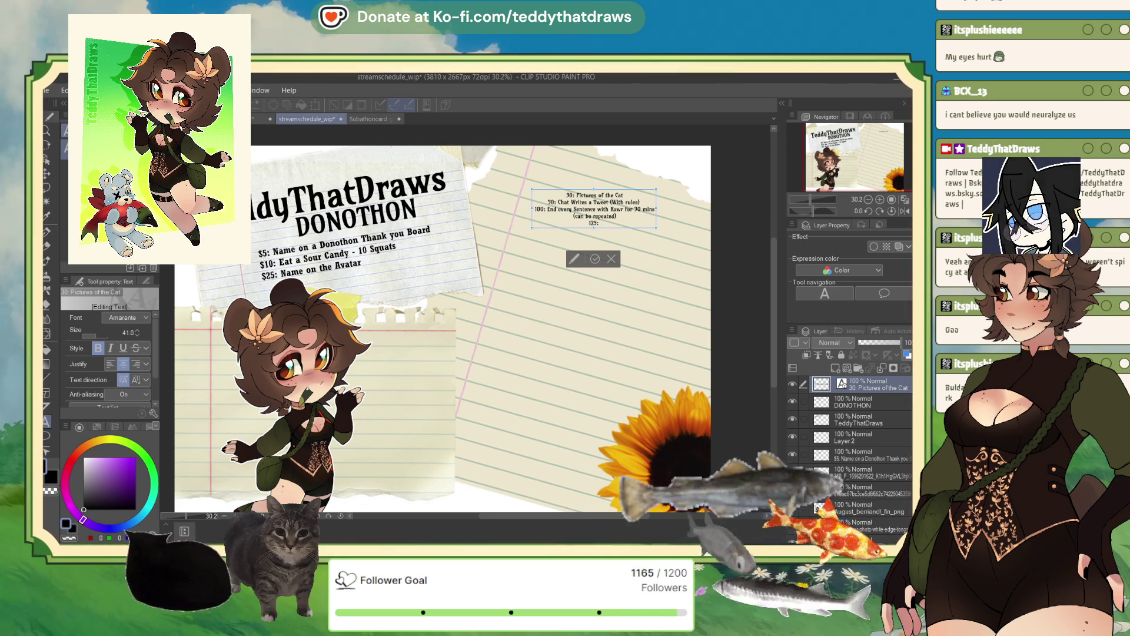
{"action": "key", "text": "Return"}
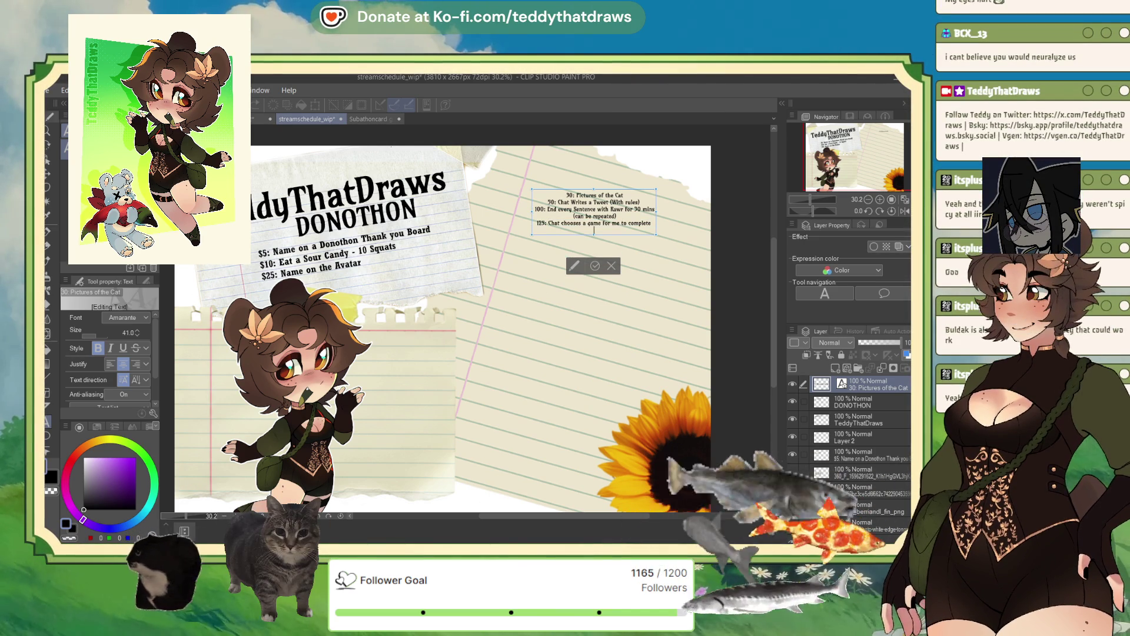
{"action": "type", "text": "15"}
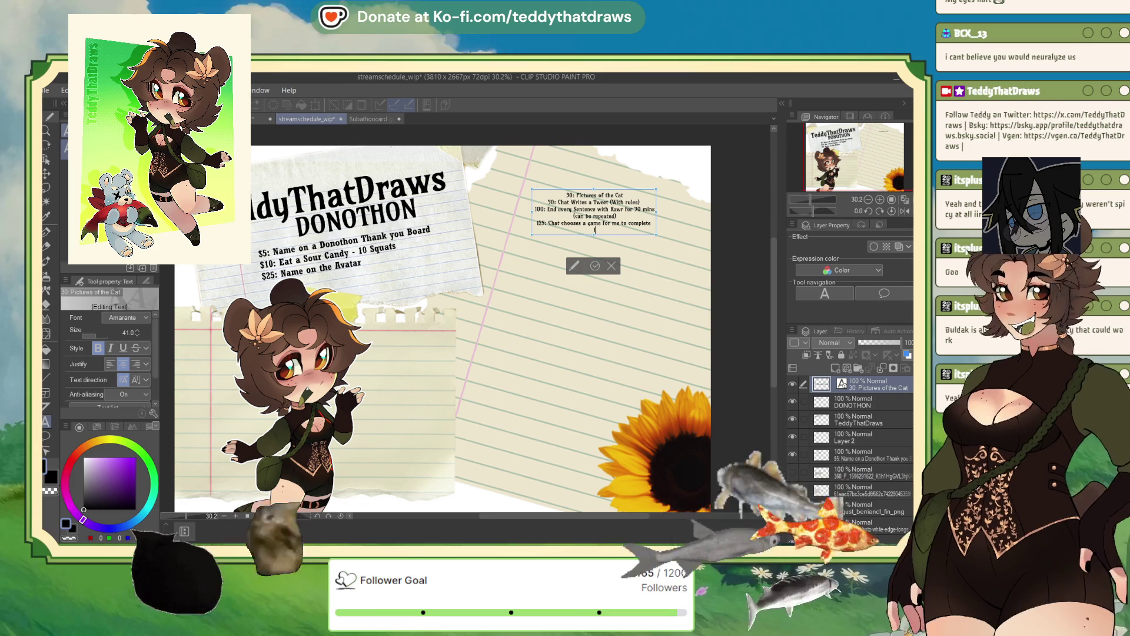
{"action": "type", "text": "0:"}
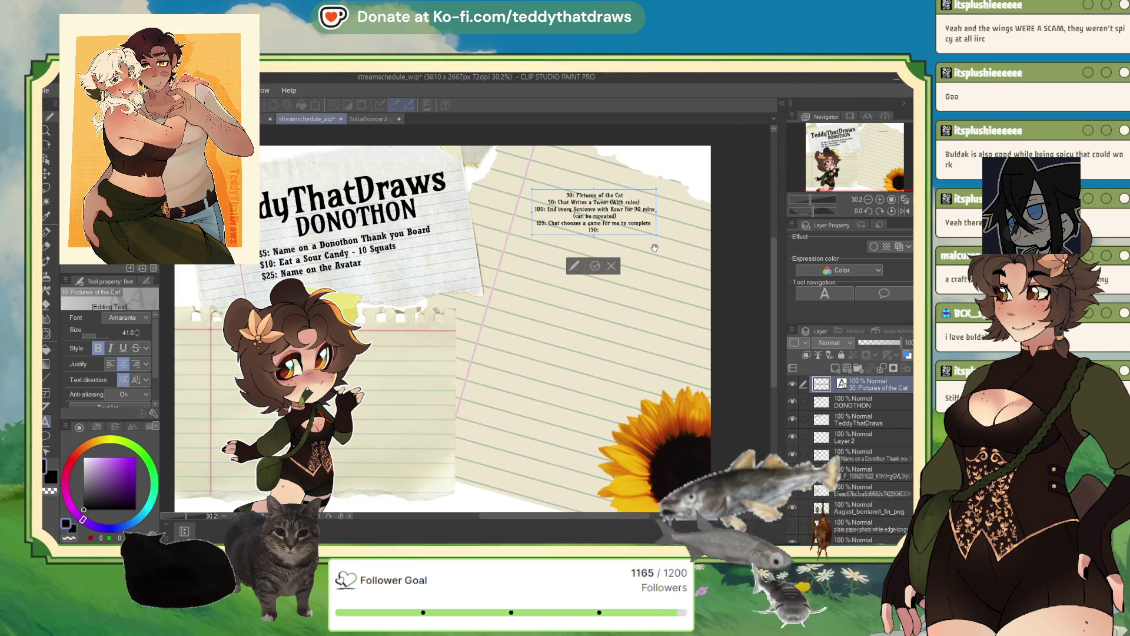
- Complete '150: Eat Buldak Noodles', add '200: Genderbent art of Nyx', then begin a '250:' line
{"action": "type", "text": " Eat Buldak Noodles"}
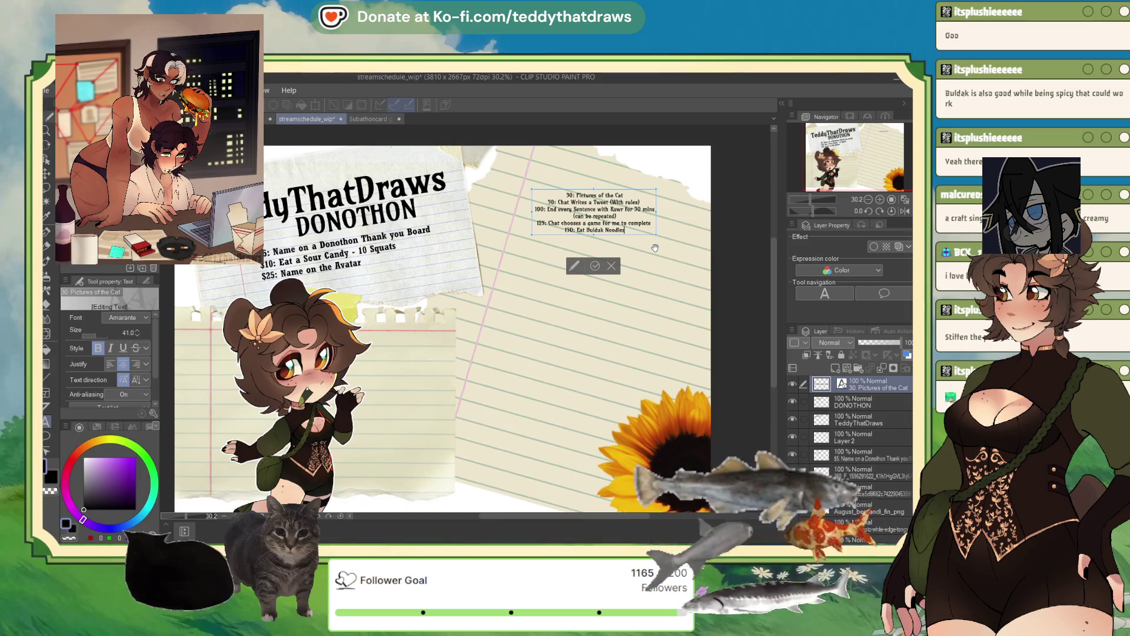
{"action": "key", "text": "Return"}
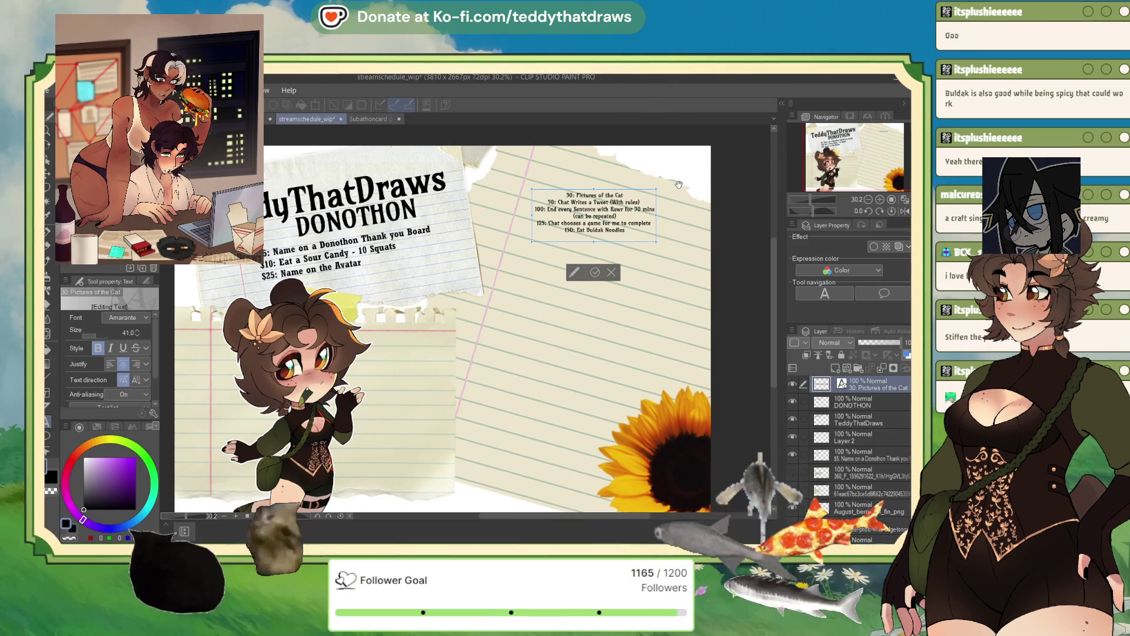
{"action": "type", "text": "200: "}
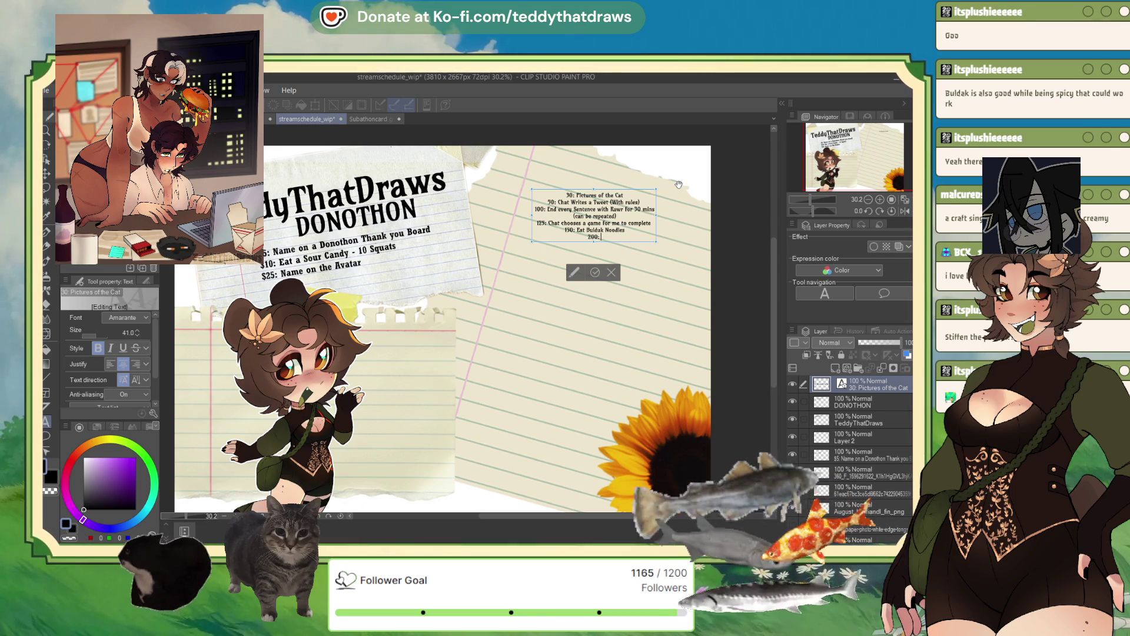
{"action": "type", "text": "Genderbent"}
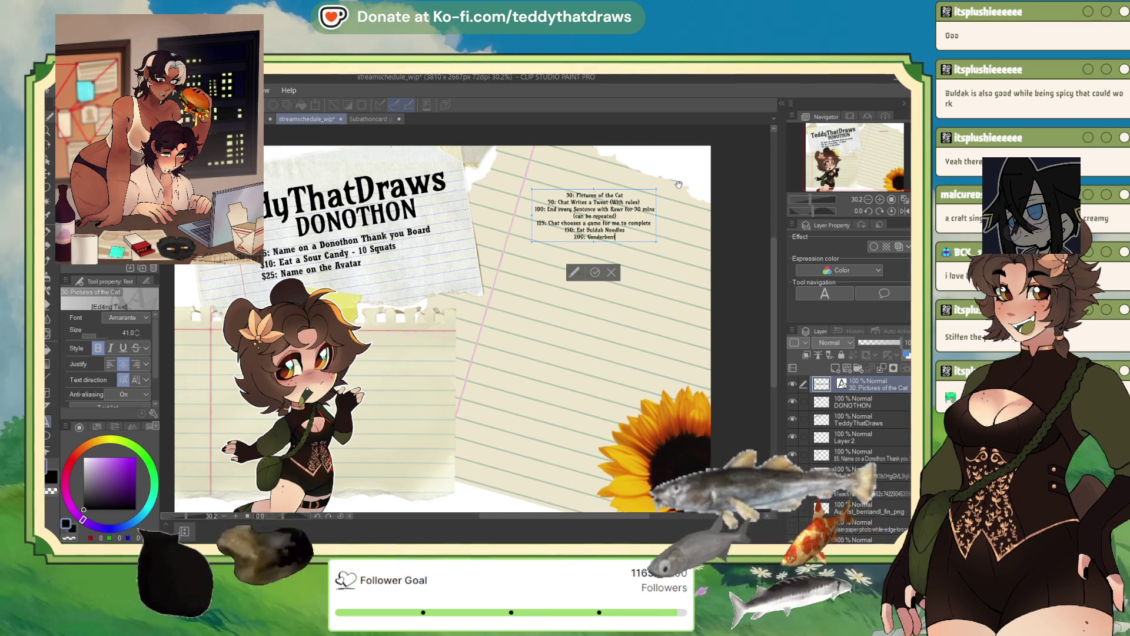
{"action": "type", "text": " art of Nyx"}
{"action": "key", "text": "Return"}
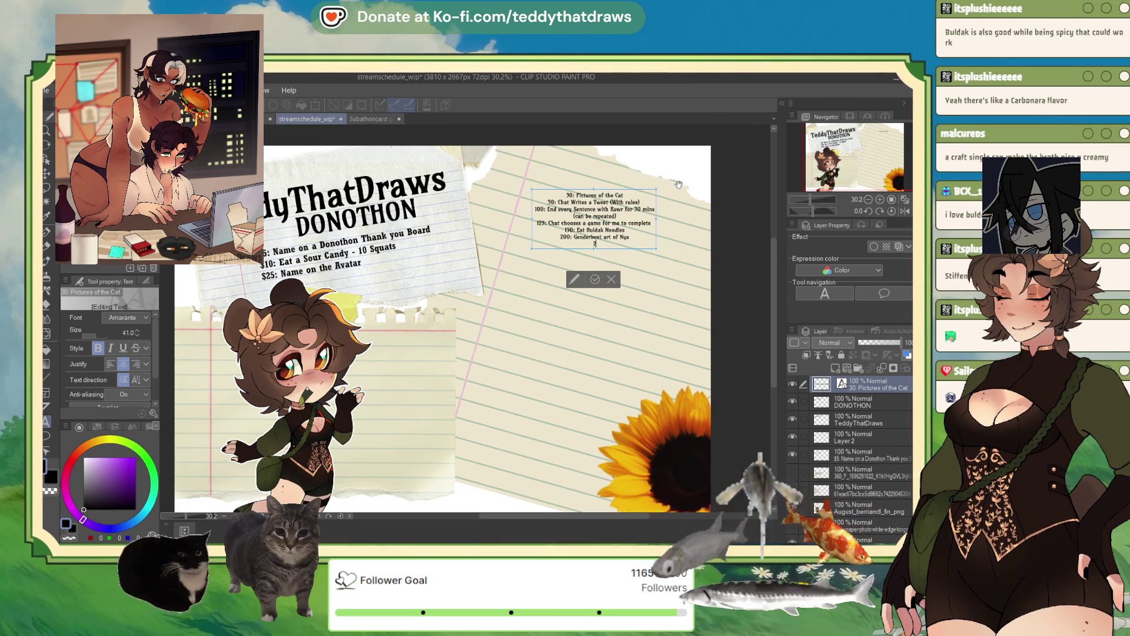
{"action": "type", "text": "250:"}
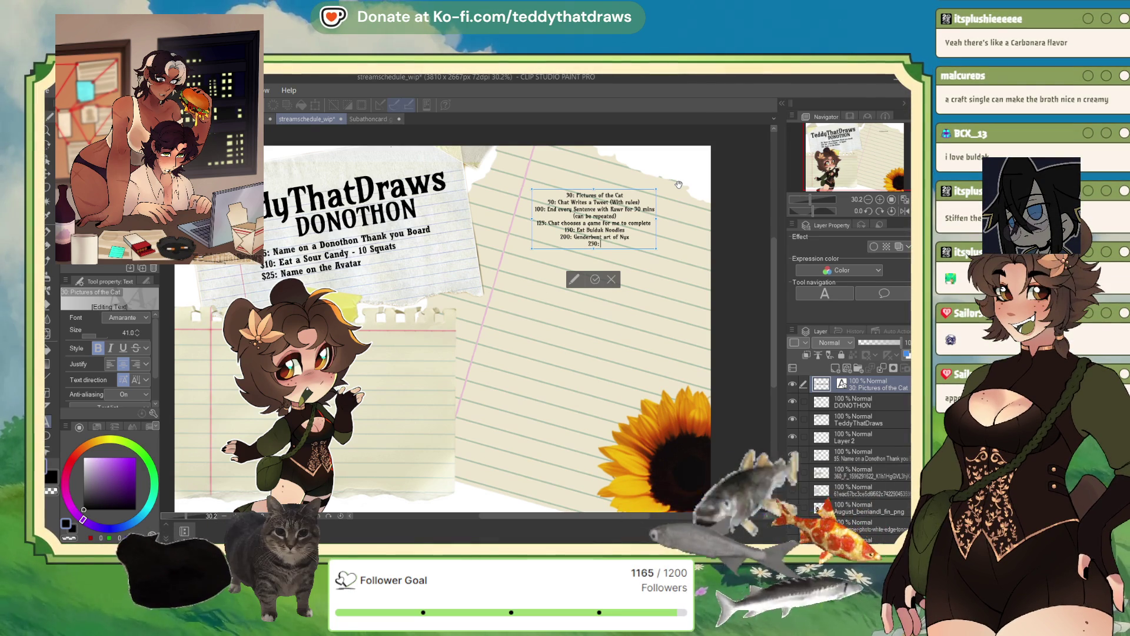
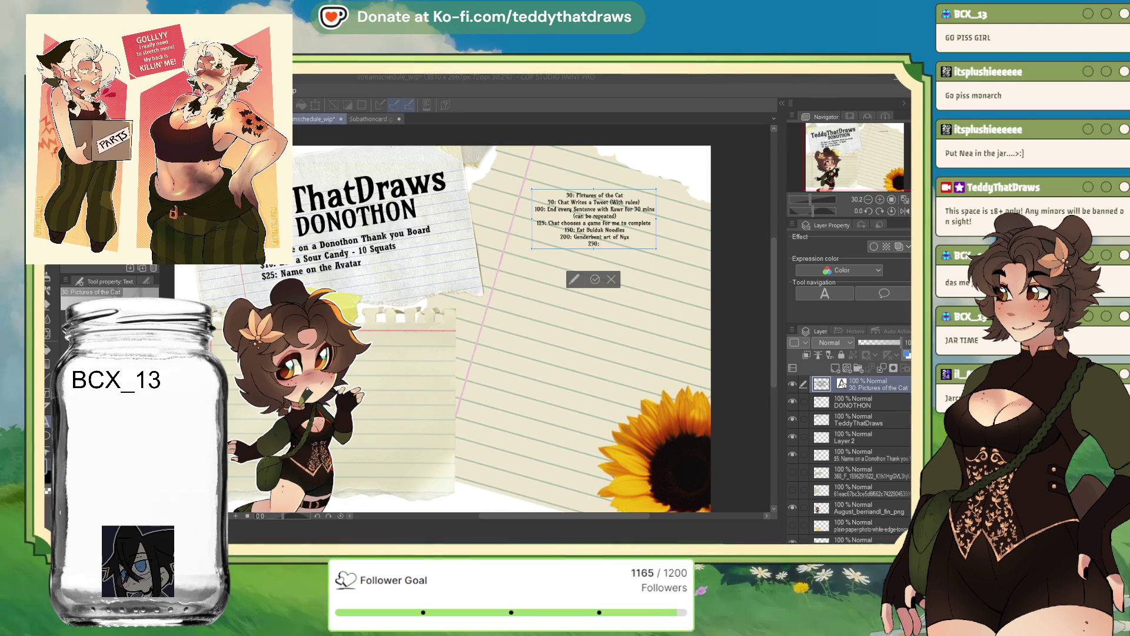
- Commit the goal-list text and select the donation tiers text layer
{"action": "key", "text": "Escape"}
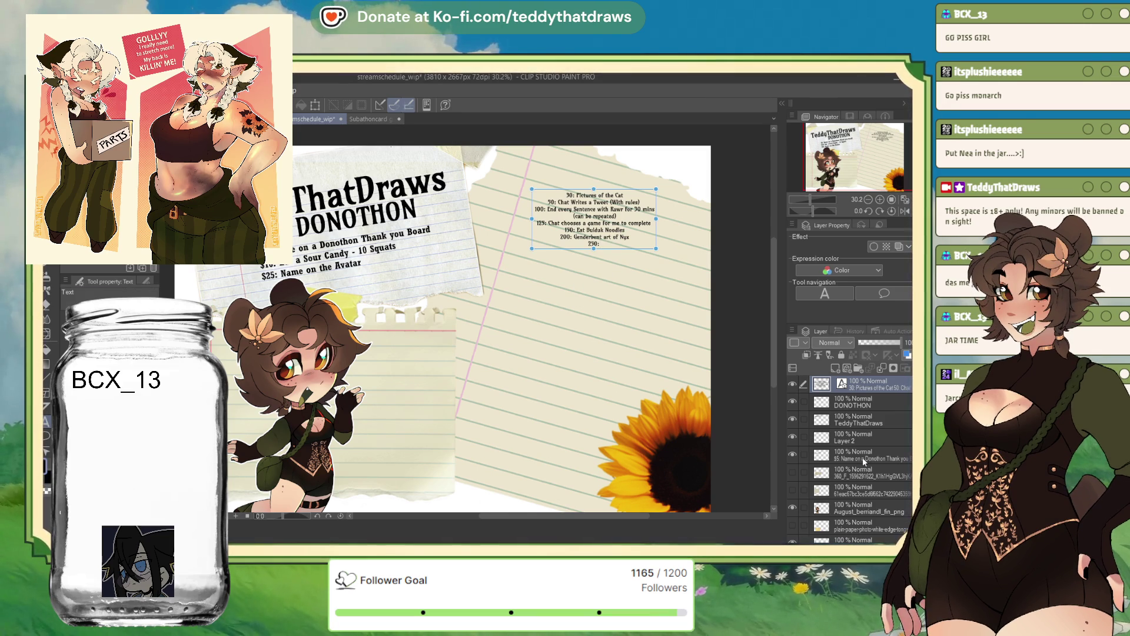
{"action": "left_click", "coordinate": [863, 459]}
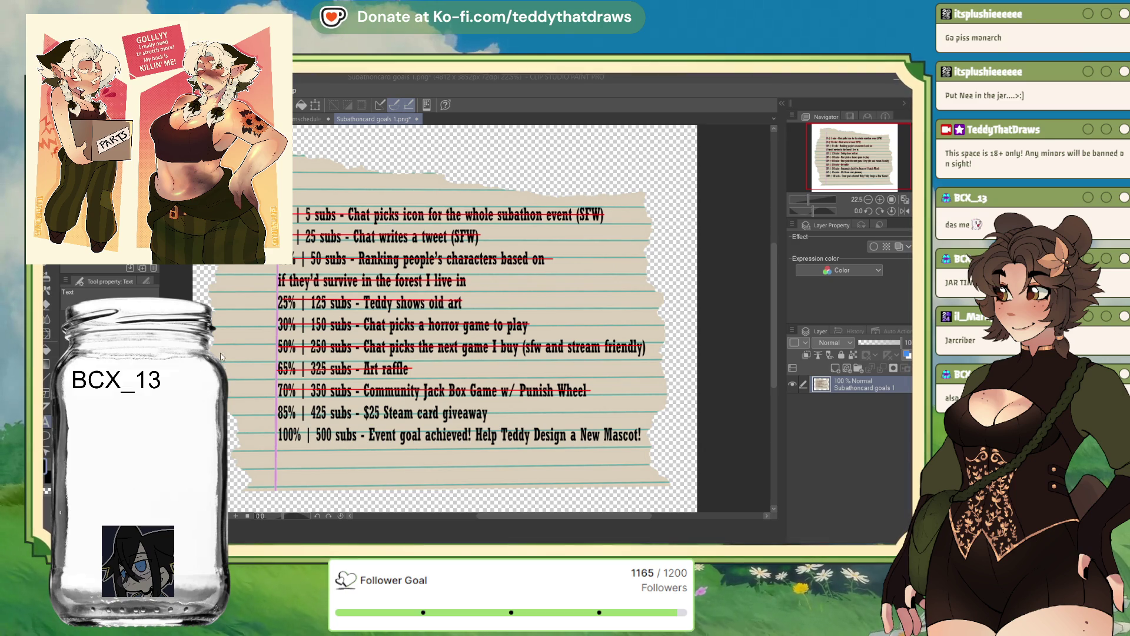
- Switch back to the streamschedule_wip document tab
{"action": "key", "text": "ctrl+Tab"}
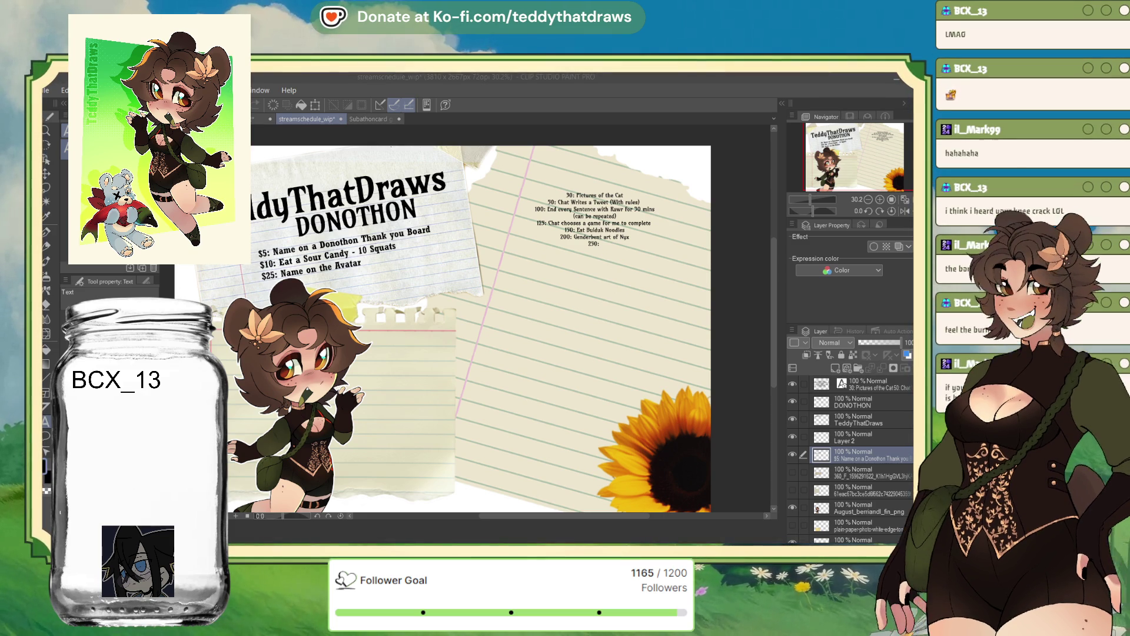
- Put the goal-list text box on the lined paper back into edit mode
{"action": "left_click", "coordinate": [604, 244]}
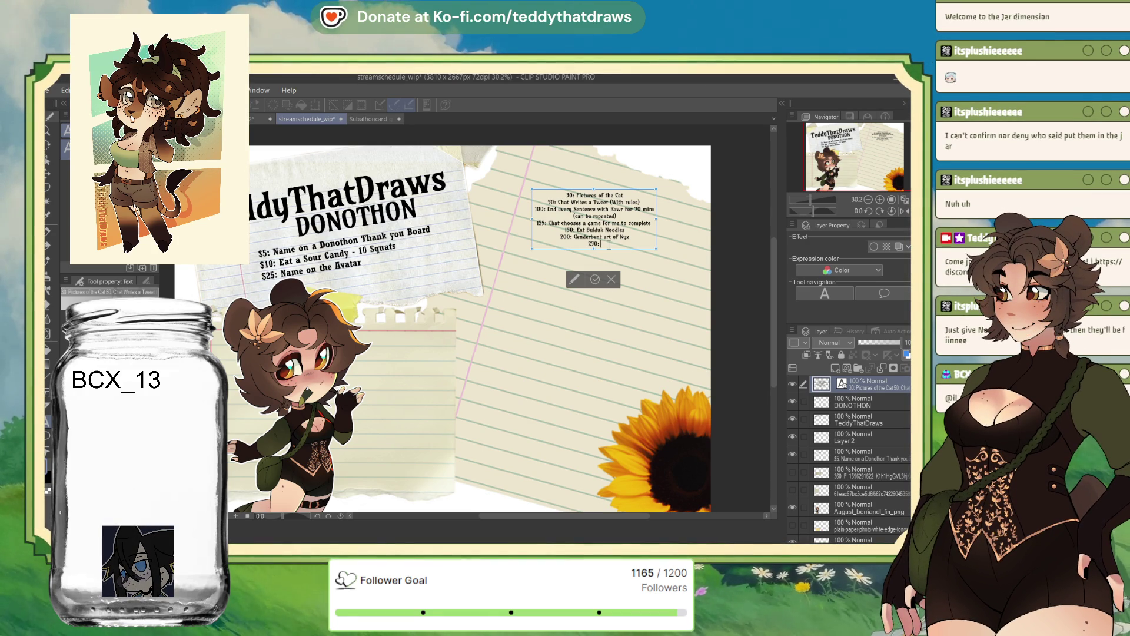
- Complete the 250 goal as 'Make a TTS model of my Mascot' and add a new line
{"action": "type", "text": "Make a TTS mode"}
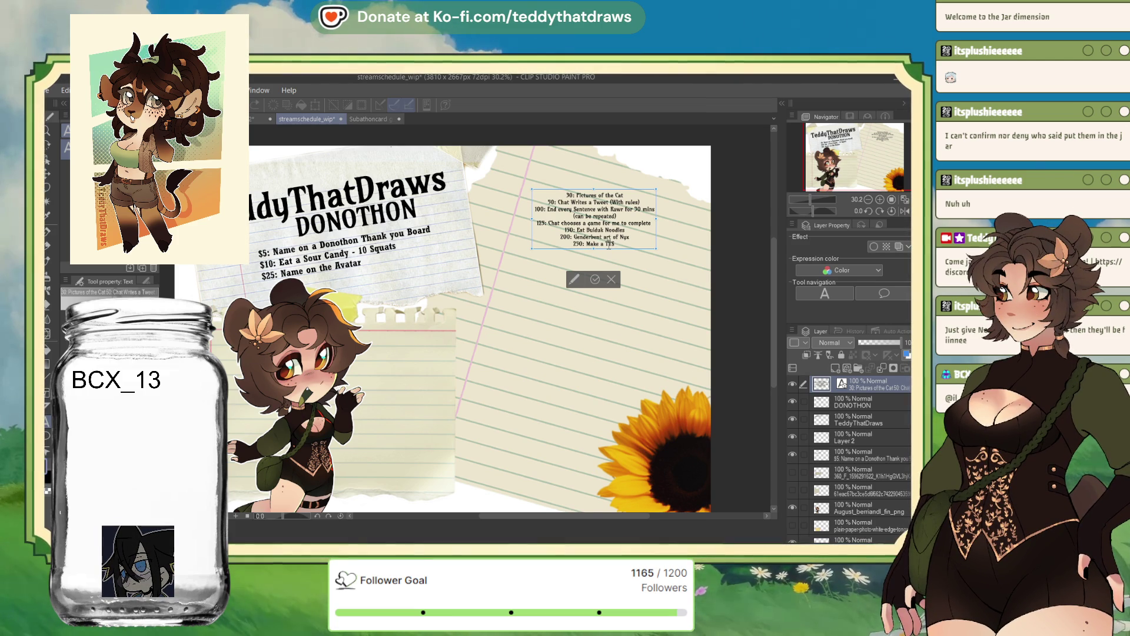
{"action": "type", "text": "l of my Mascot"}
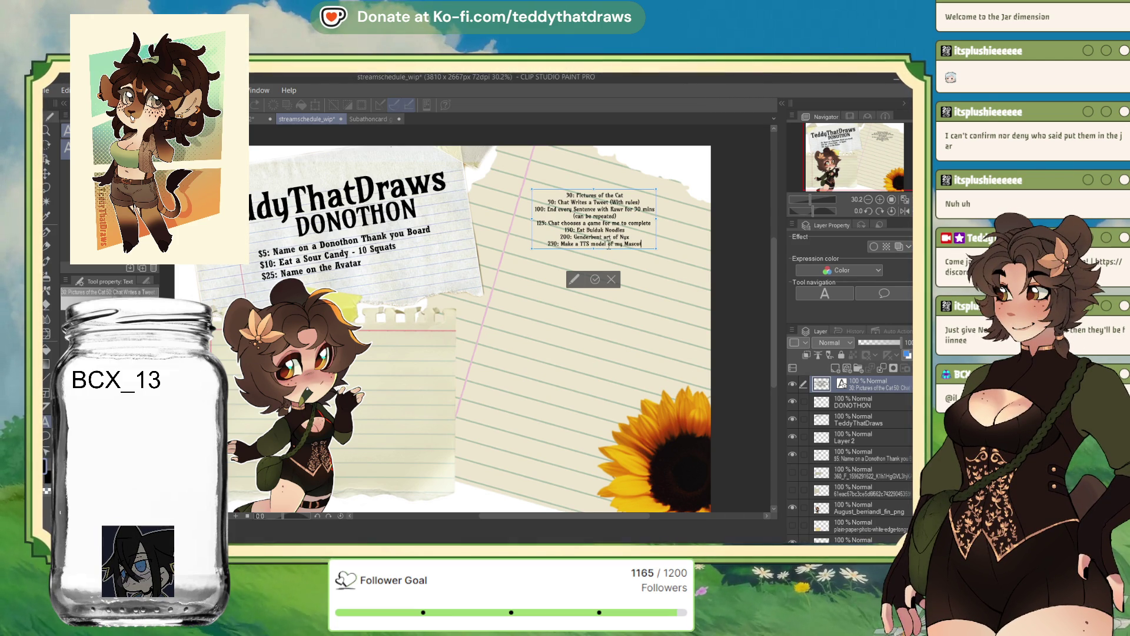
{"action": "key", "text": "Return"}
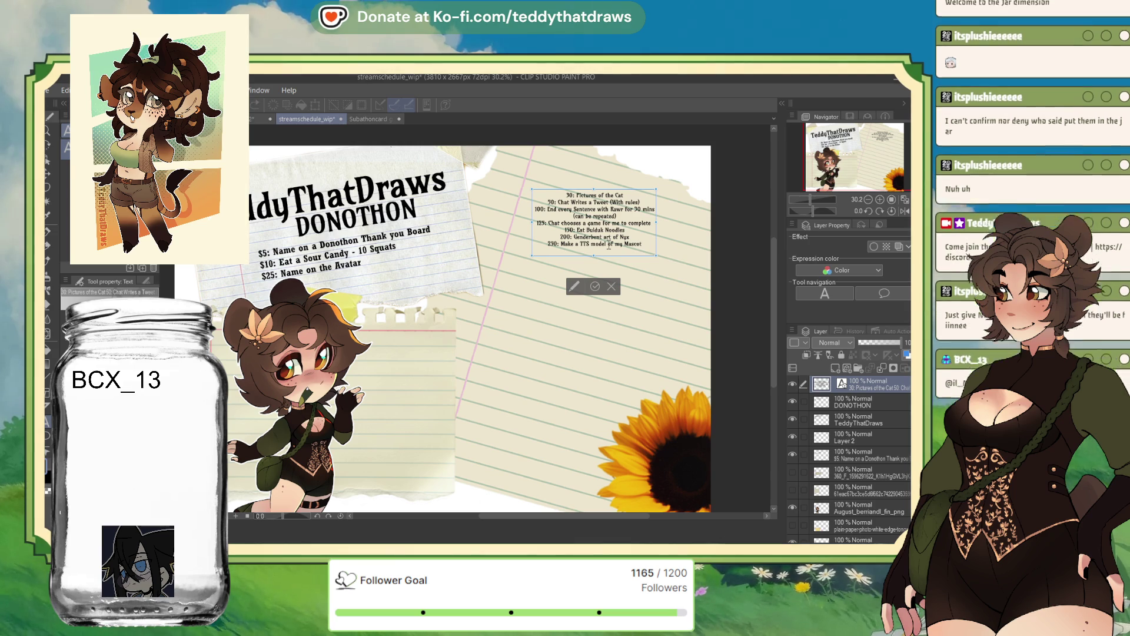